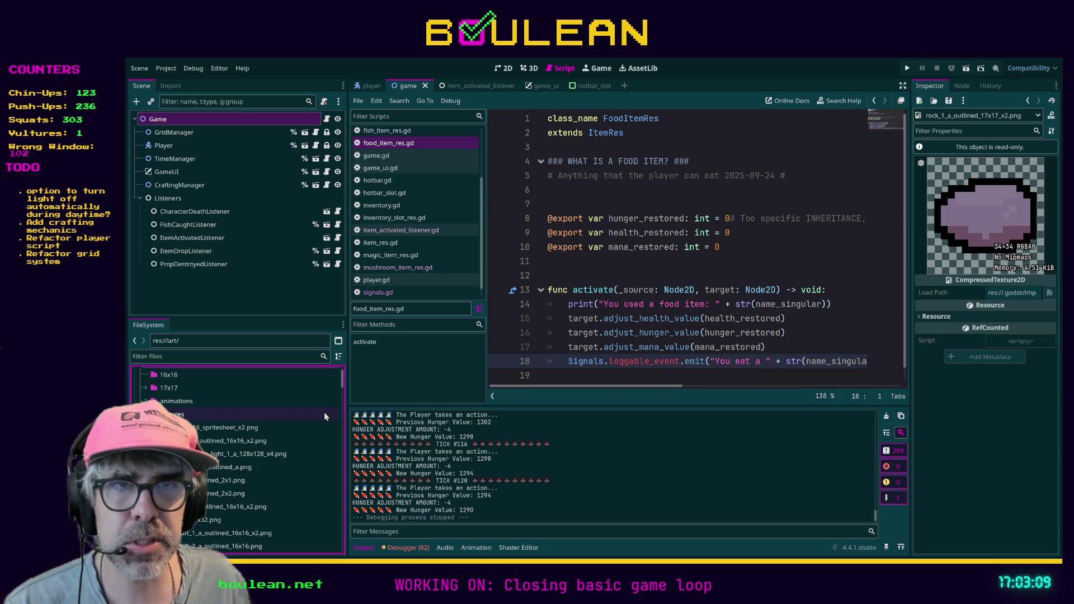
Widen the FileSystem dock and multi-select the sprites from the cave spritesheet through the rock sprite
drag(347, 415, 435, 415)
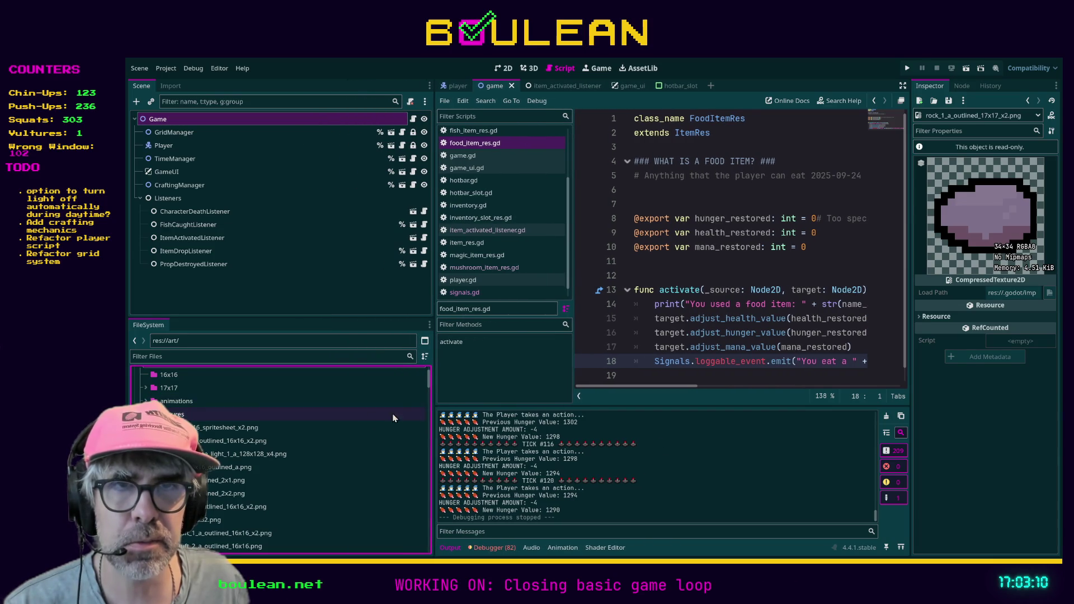
click(272, 428)
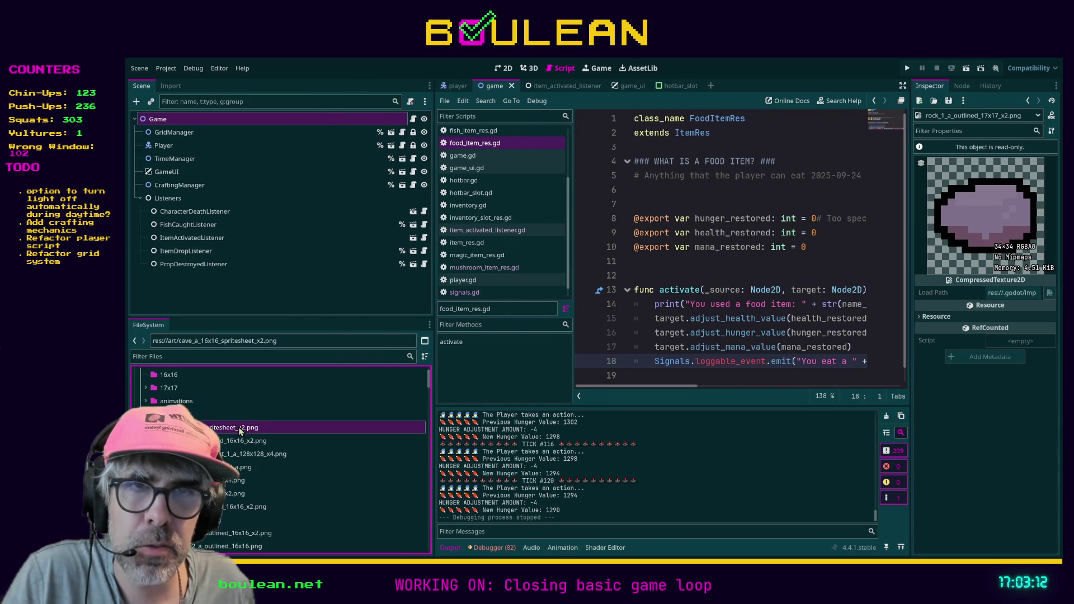
shift+click(265, 444)
ctrl+click(249, 467)
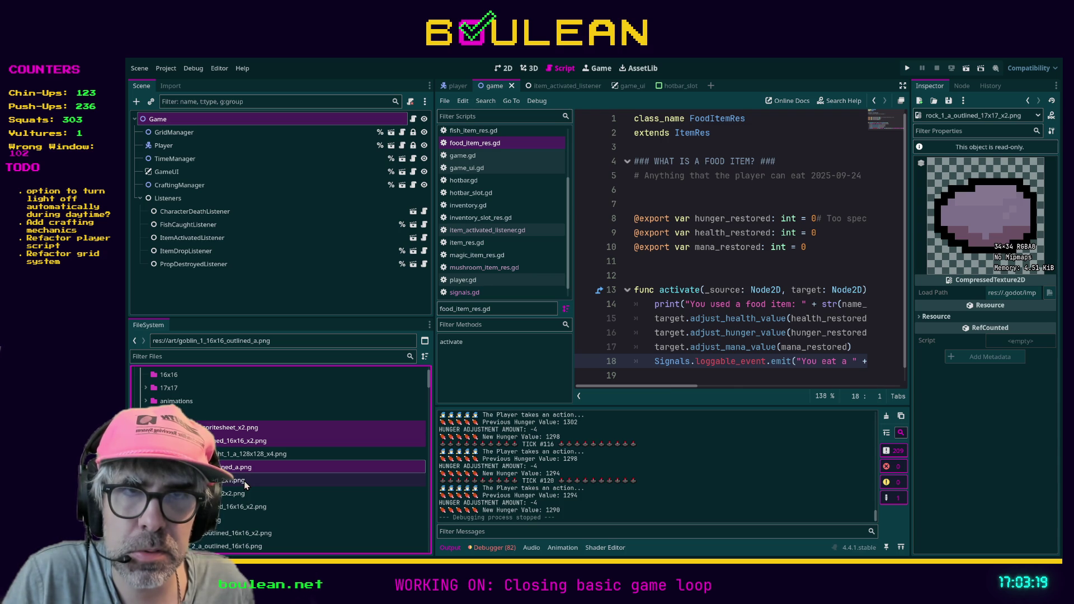
ctrl+click(237, 507)
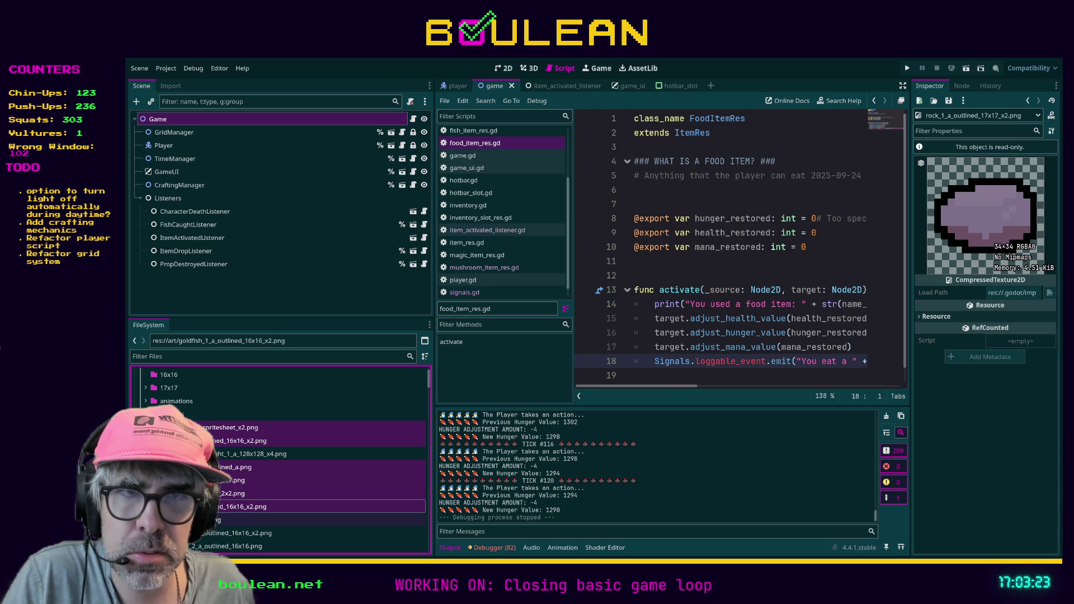
ctrl+click(221, 534)
scroll(280, 476, down, 3)
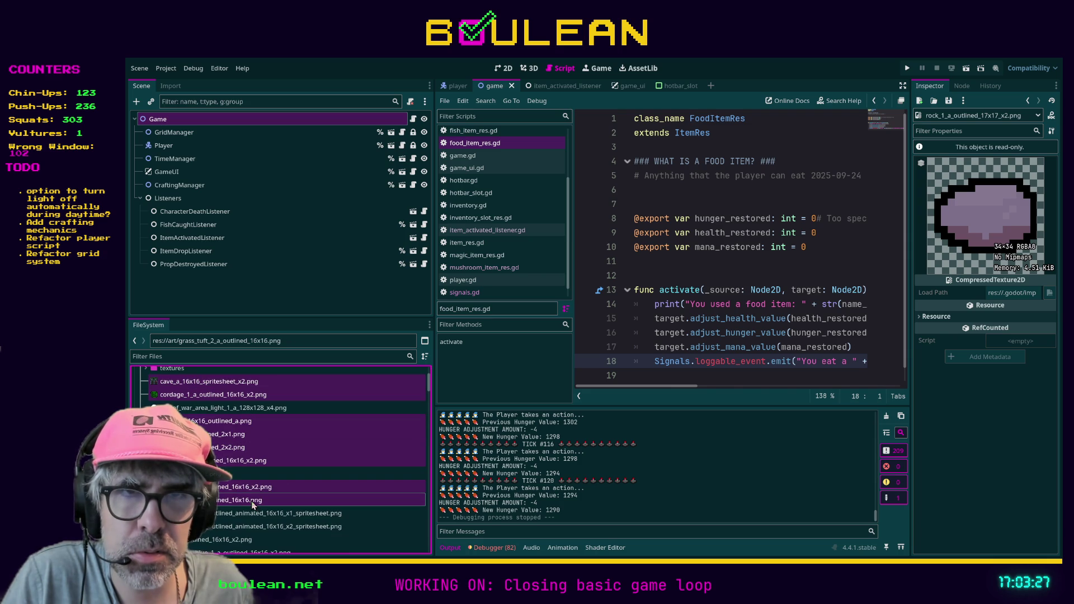
ctrl+click(252, 503)
ctrl+click(277, 516)
ctrl+click(276, 527)
ctrl+click(239, 544)
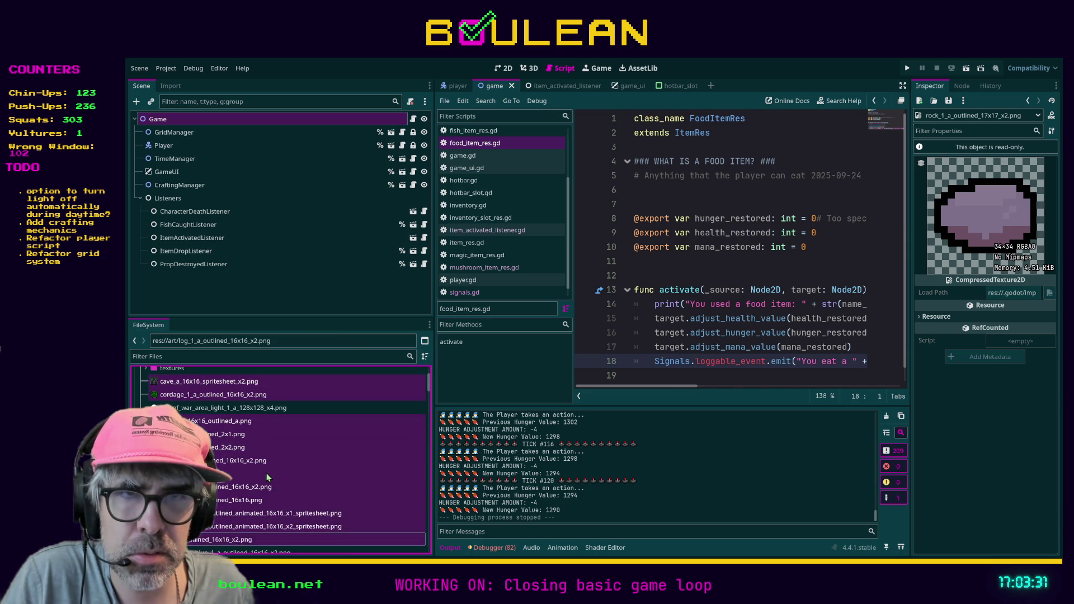
scroll(262, 479, down, 3)
ctrl+click(258, 519)
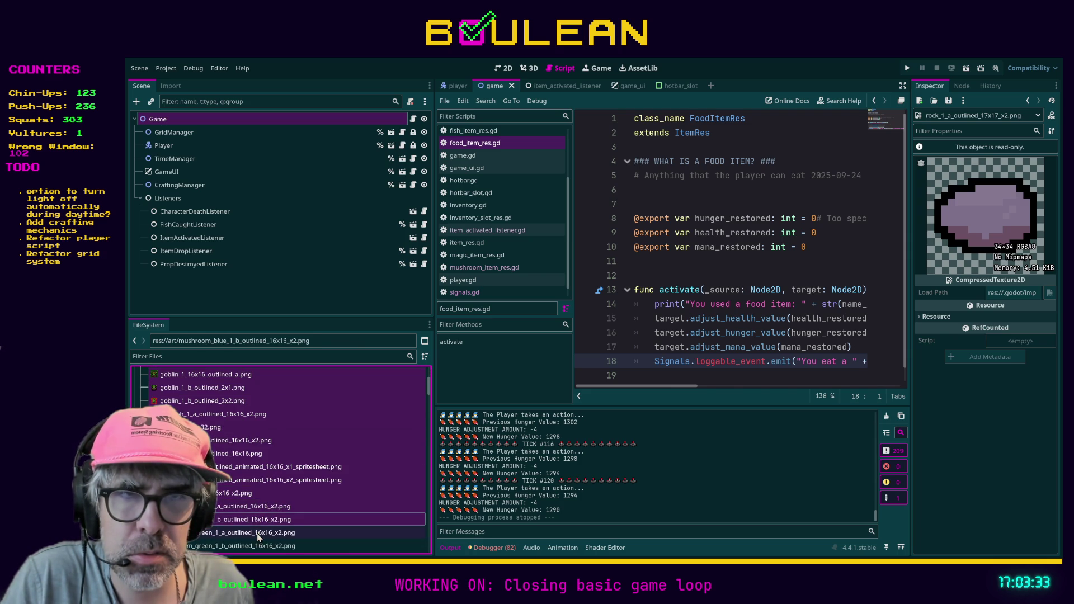
scroll(287, 487, down, 3)
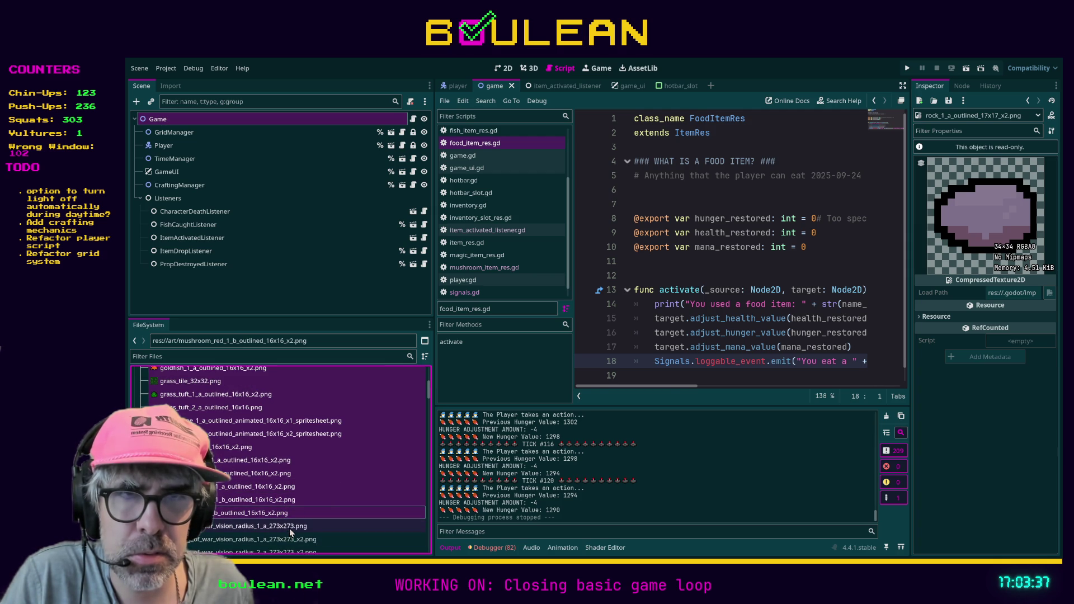
scroll(327, 484, down, 6)
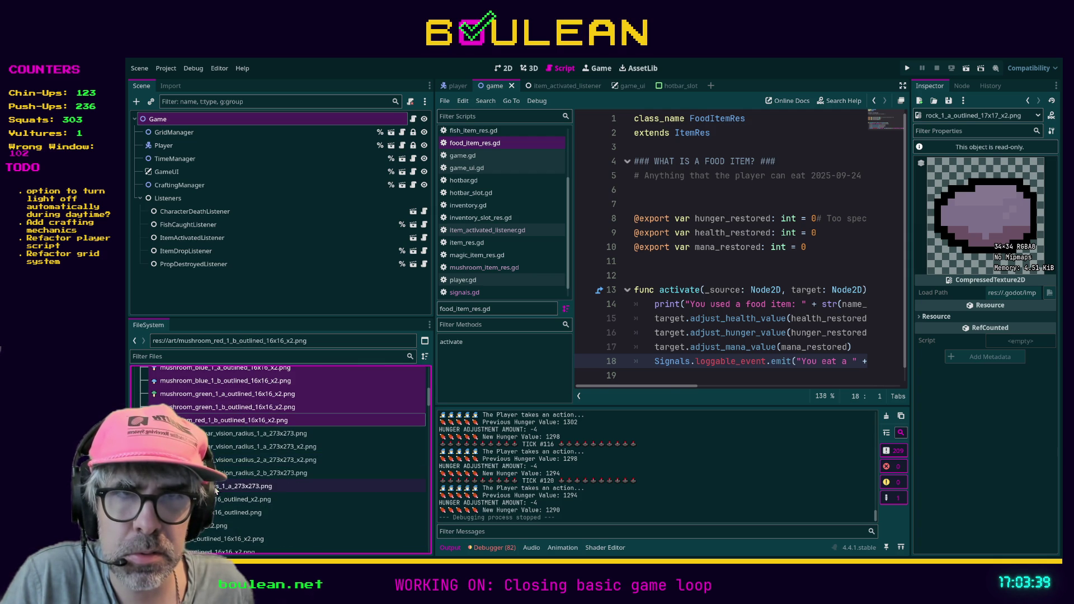
click(217, 501)
click(201, 529)
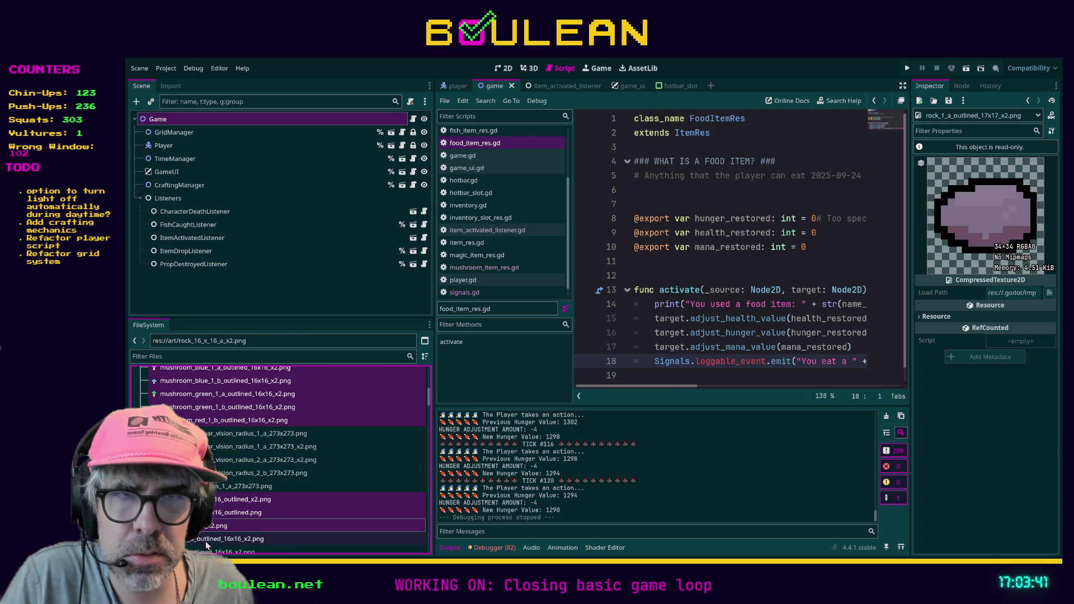
Add the soul, stick, tree, twitchfish, wall and wizard sprites to the selection
scroll(254, 483, down, 5)
shift+click(229, 485)
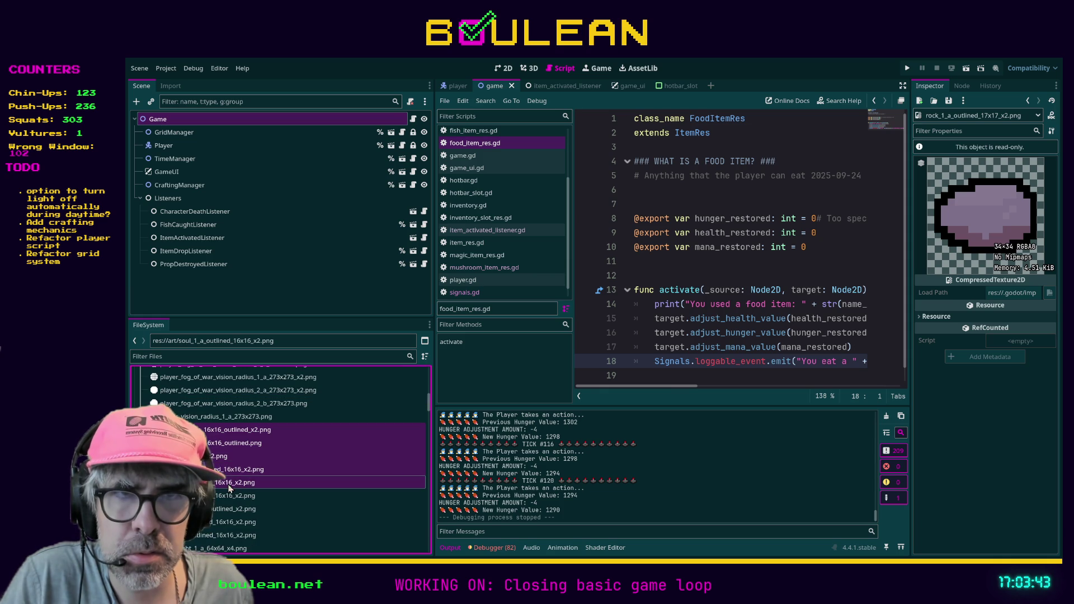
shift+click(224, 496)
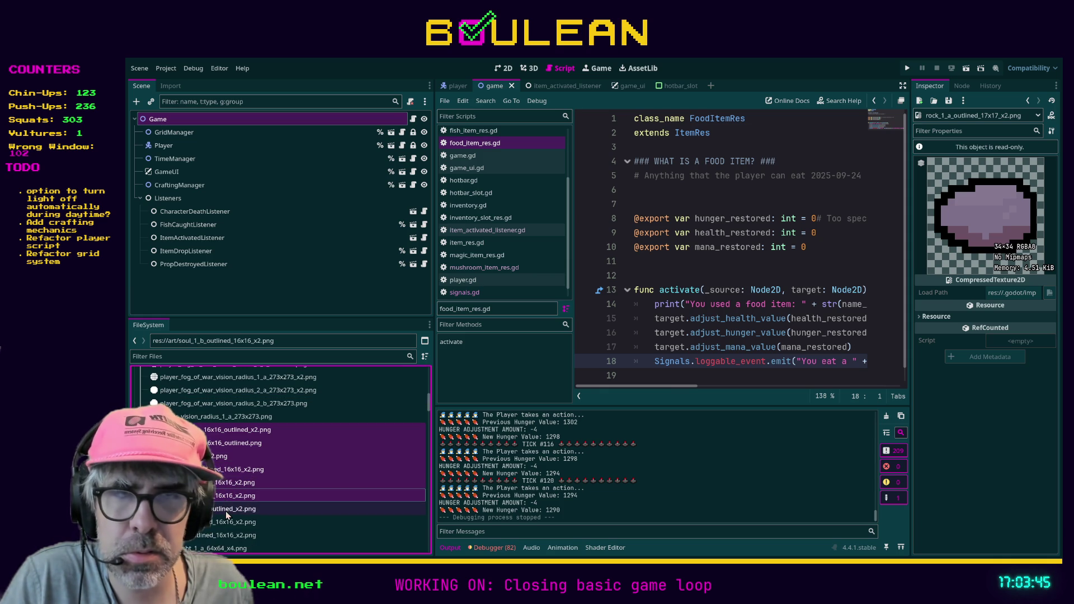
ctrl+click(223, 525)
ctrl+click(224, 534)
scroll(237, 498, down, 7)
ctrl+click(226, 509)
ctrl+click(202, 536)
scroll(234, 502, down, 2)
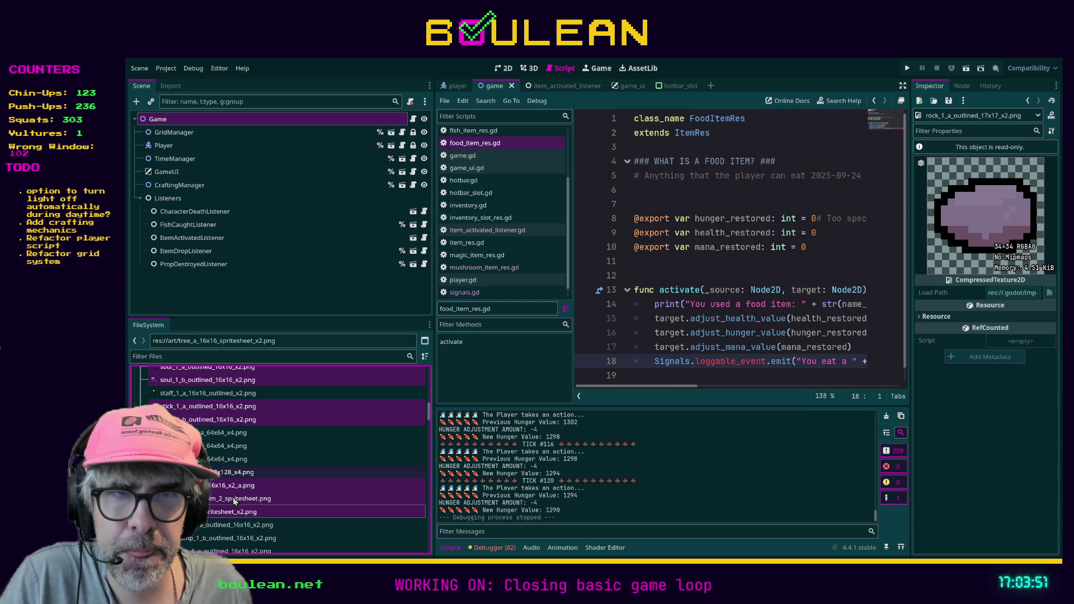
scroll(249, 490, down, 4)
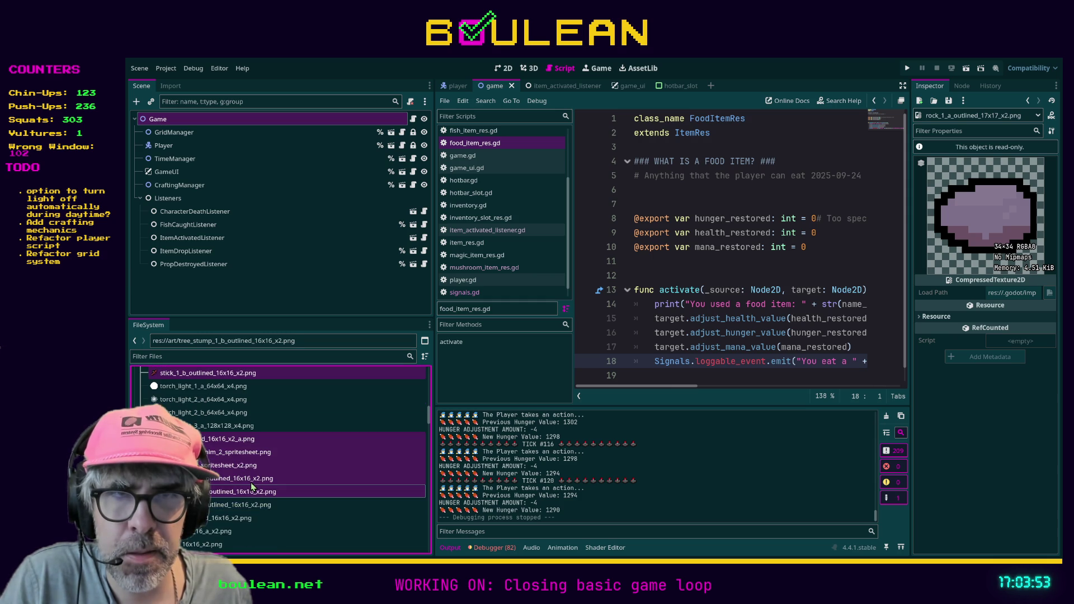
ctrl+click(217, 505)
ctrl+click(218, 519)
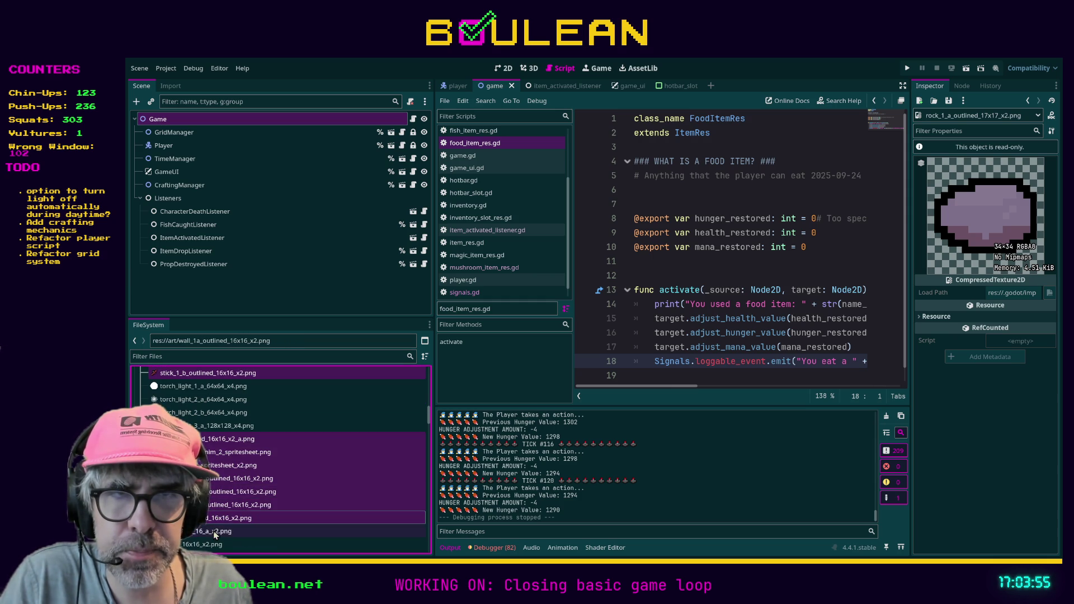
scroll(239, 492, down, 4)
ctrl+click(223, 499)
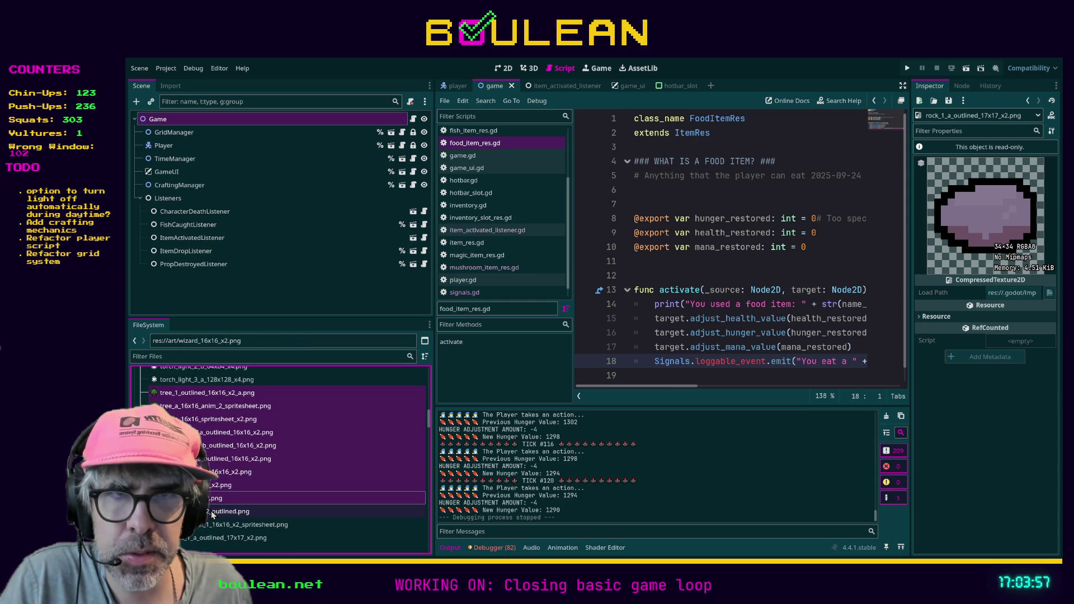
ctrl+click(211, 525)
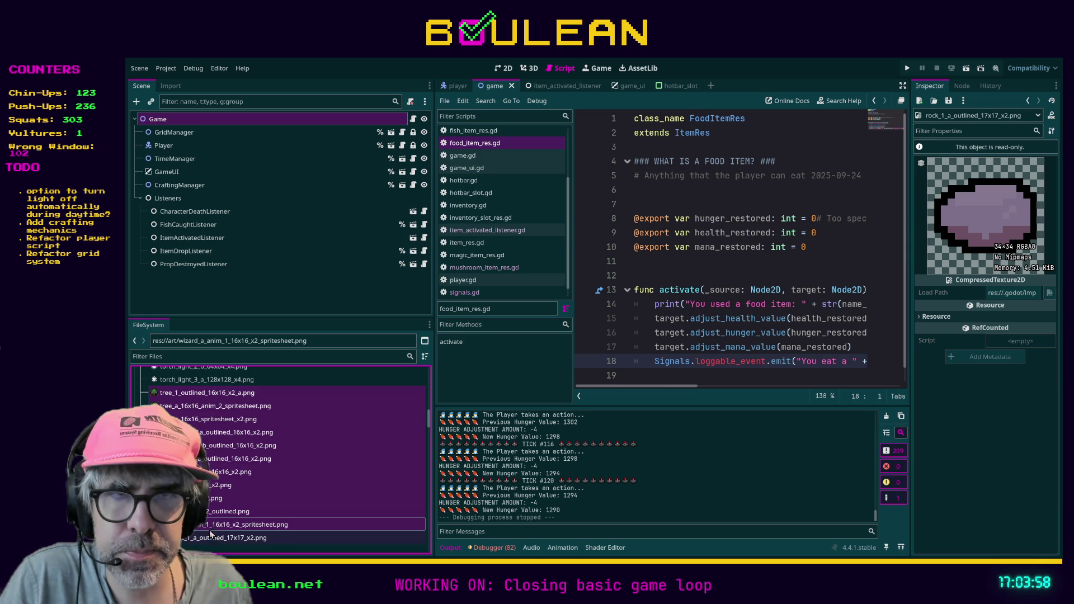
scroll(297, 491, up, 15)
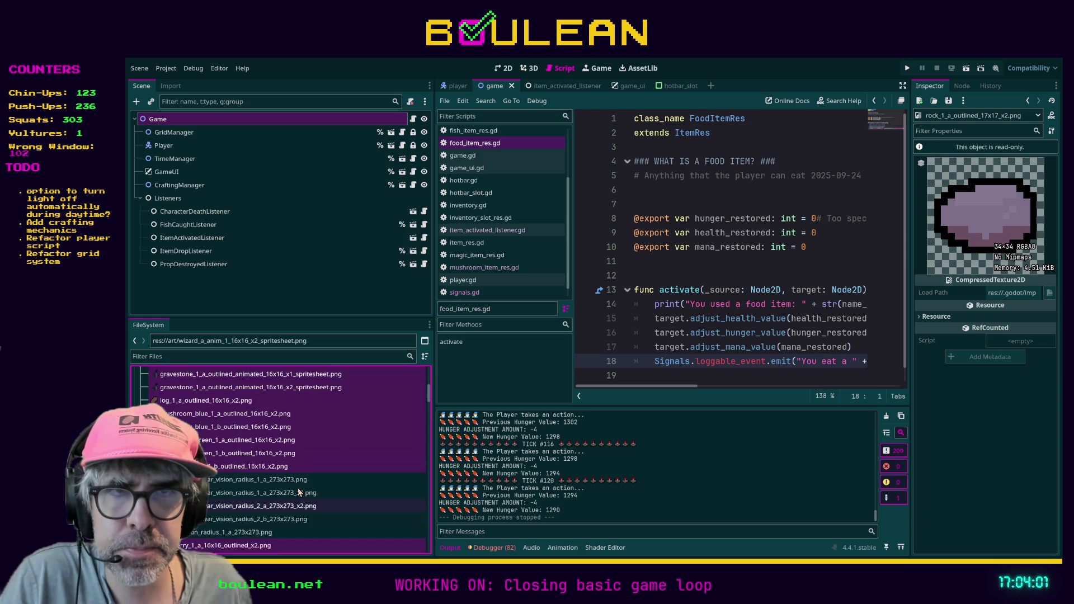
Move the selected sprites into the 16x16 folder and run the game with F5
drag(298, 488, 209, 411)
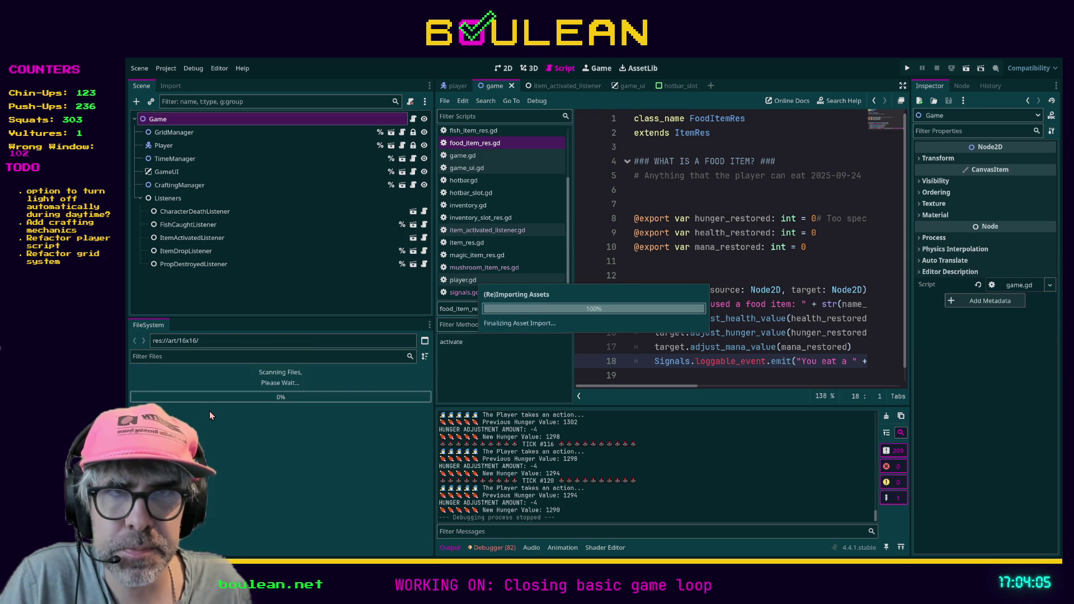
click(643, 375)
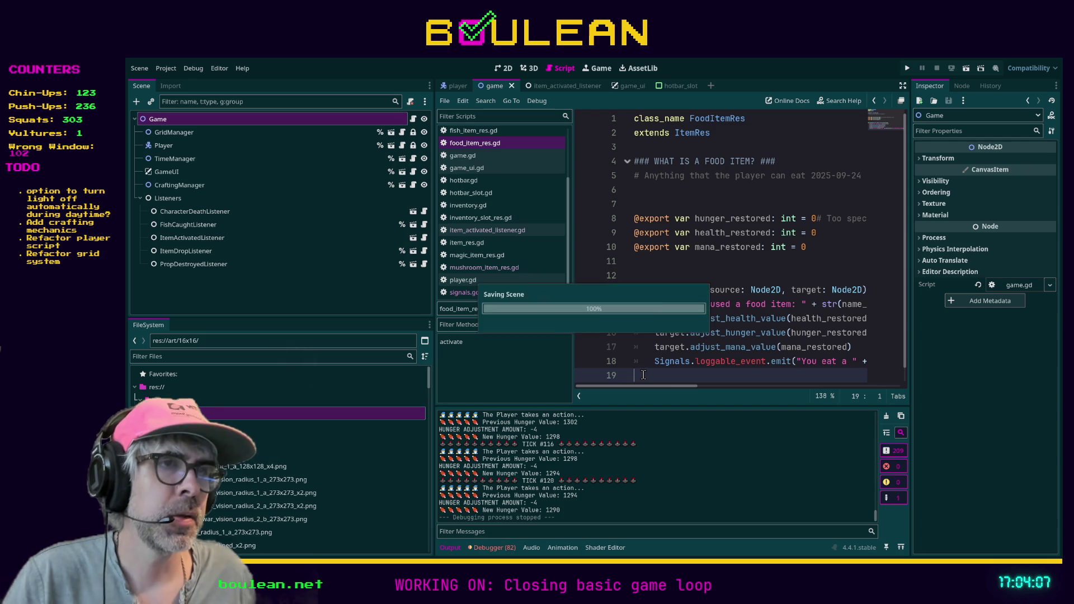
key(F5)
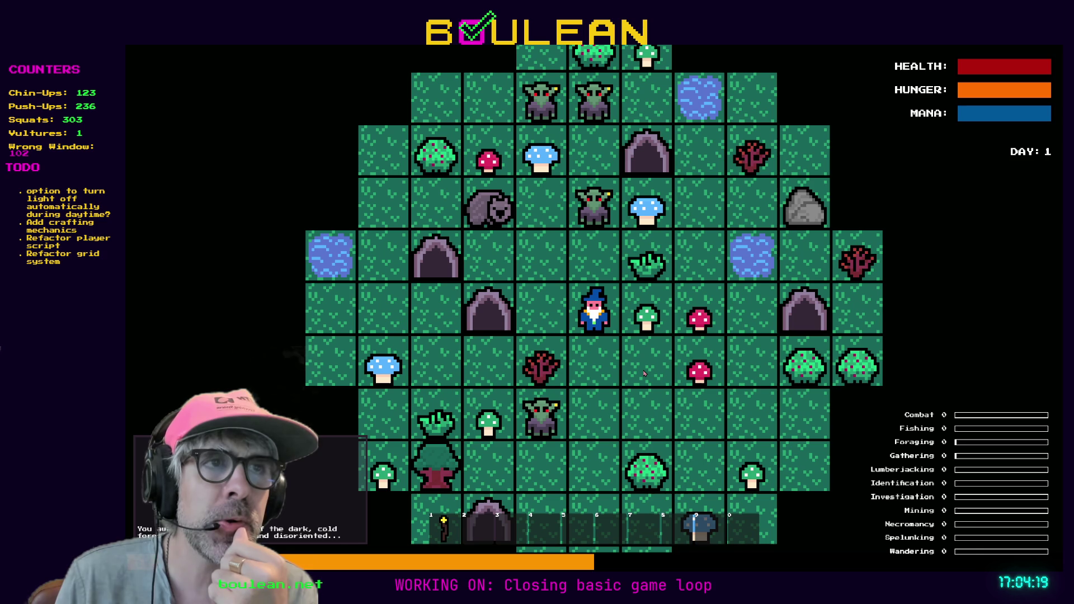
Move the wizard down, equip the staff from slot 1, kill the goblin, chop its gravestone, then close the game
key(s)
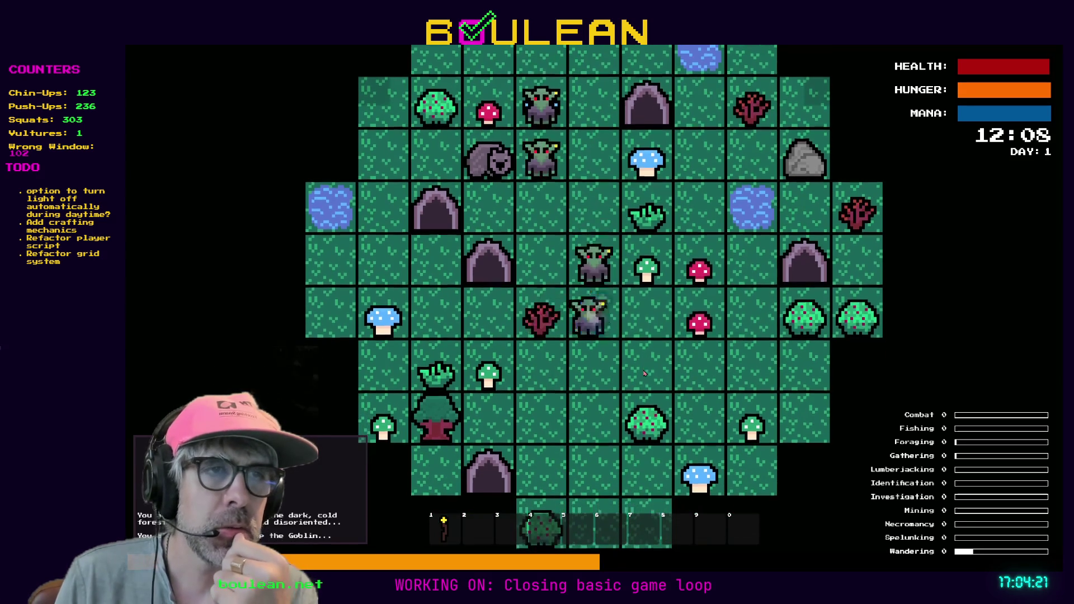
key(a)
key(a)
key(a)
key(1)
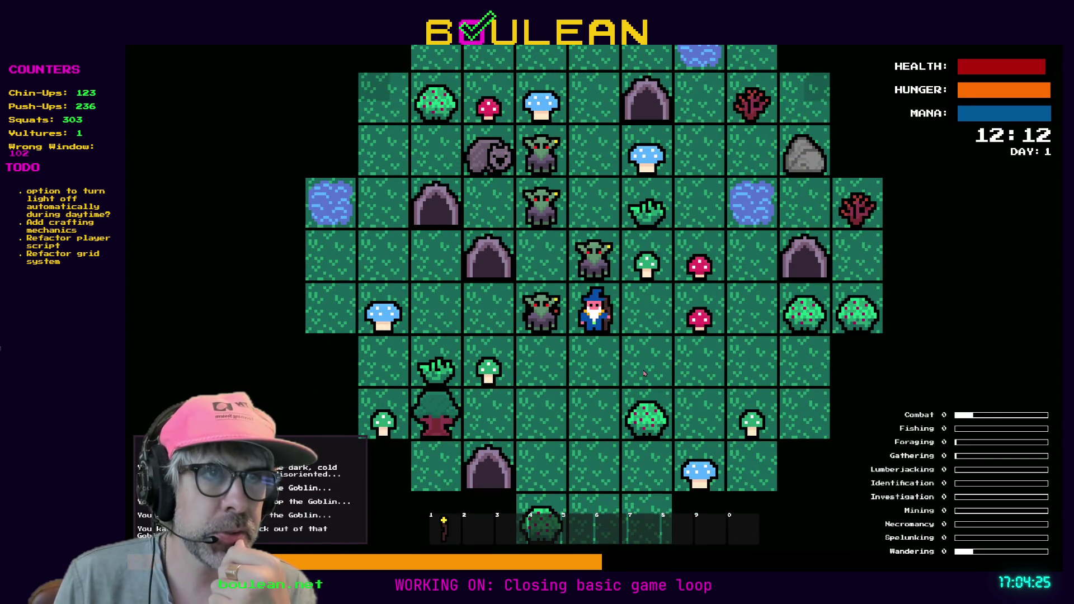
key(a)
key(w)
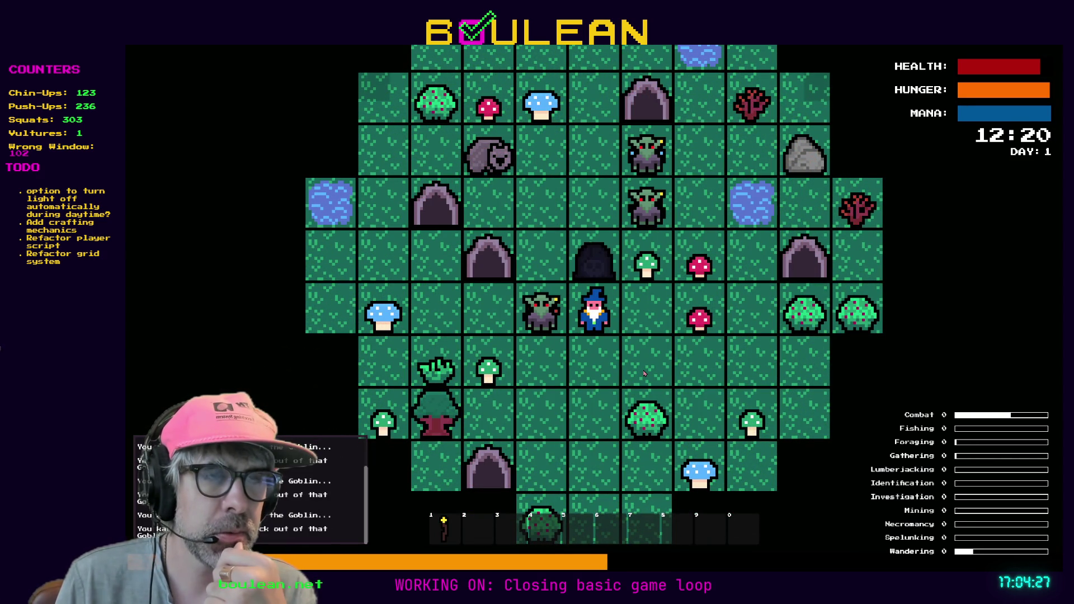
key(w)
key(w)
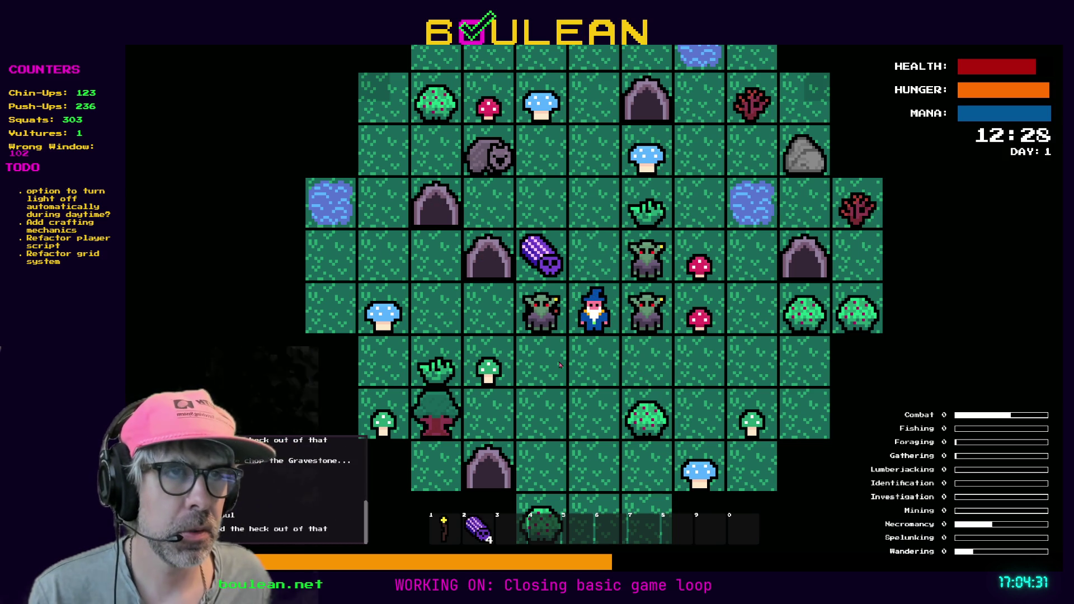
key(F8)
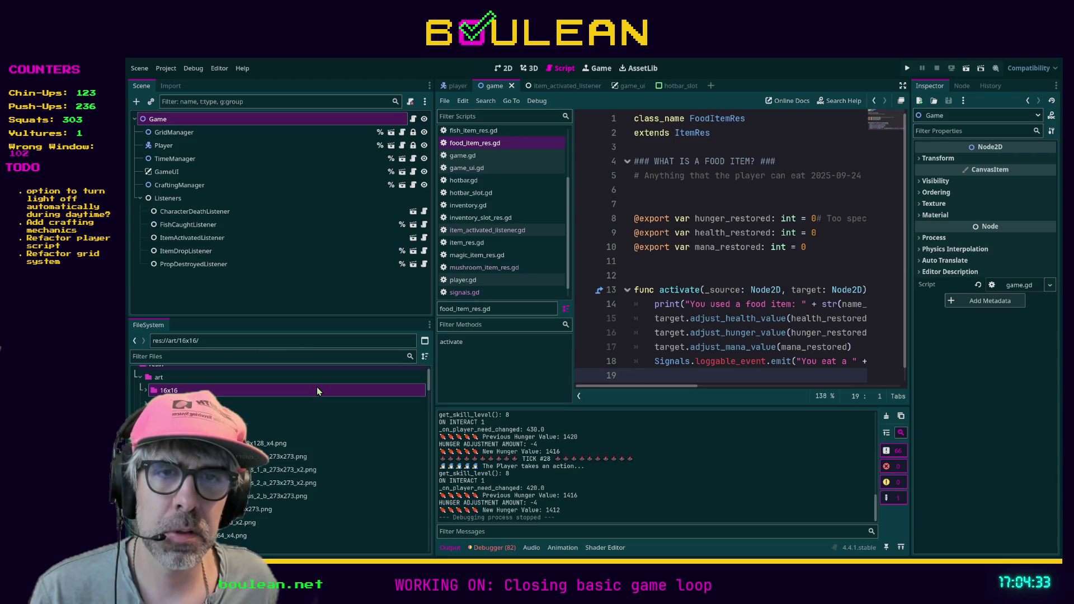
Select the staff sprite file, then relaunch the game from the script editor
click(235, 546)
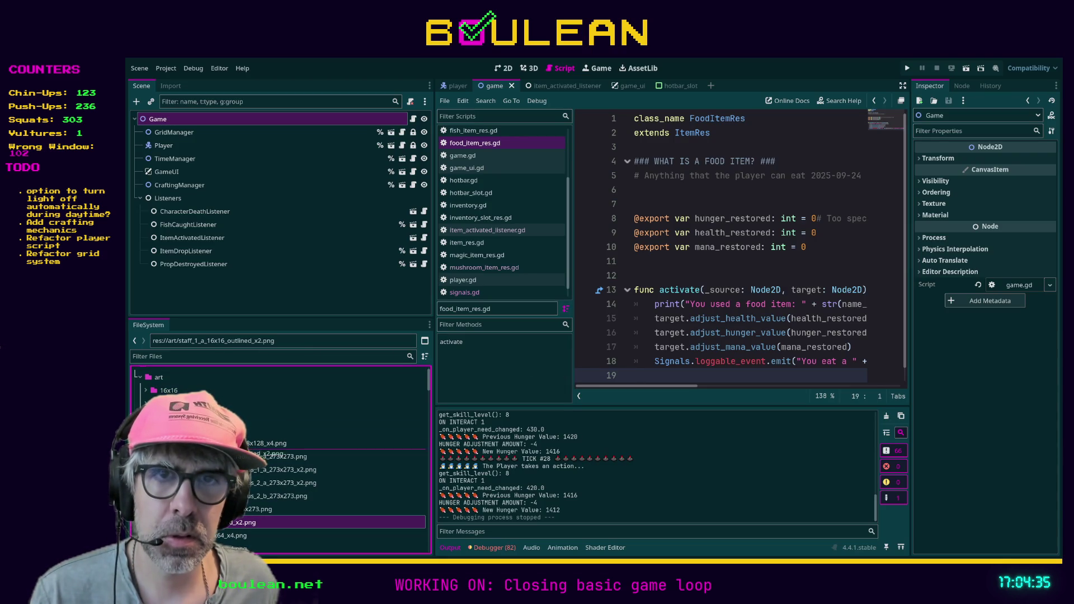
key(ctrl+s)
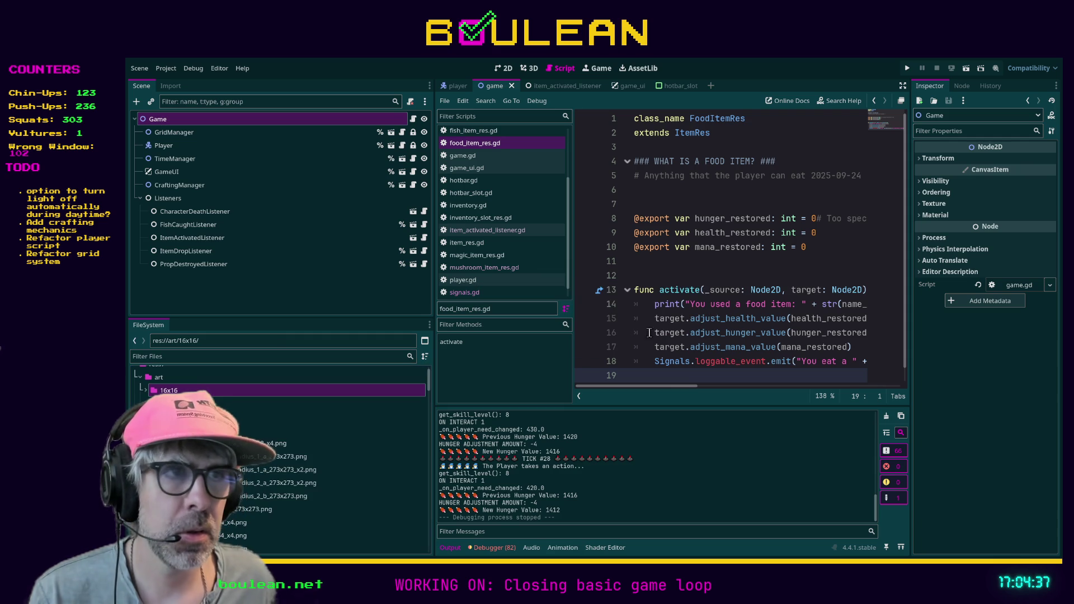
click(629, 336)
key(ctrl+s)
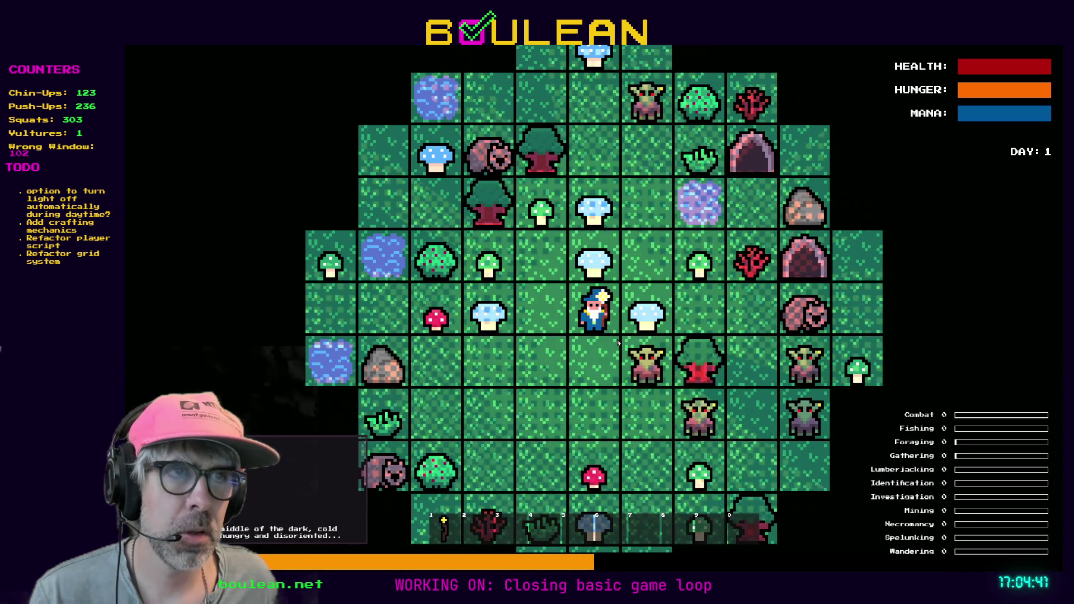
Move down, kill the goblin to the right, chop its gravestone, then stop the game with F8
key(Down)
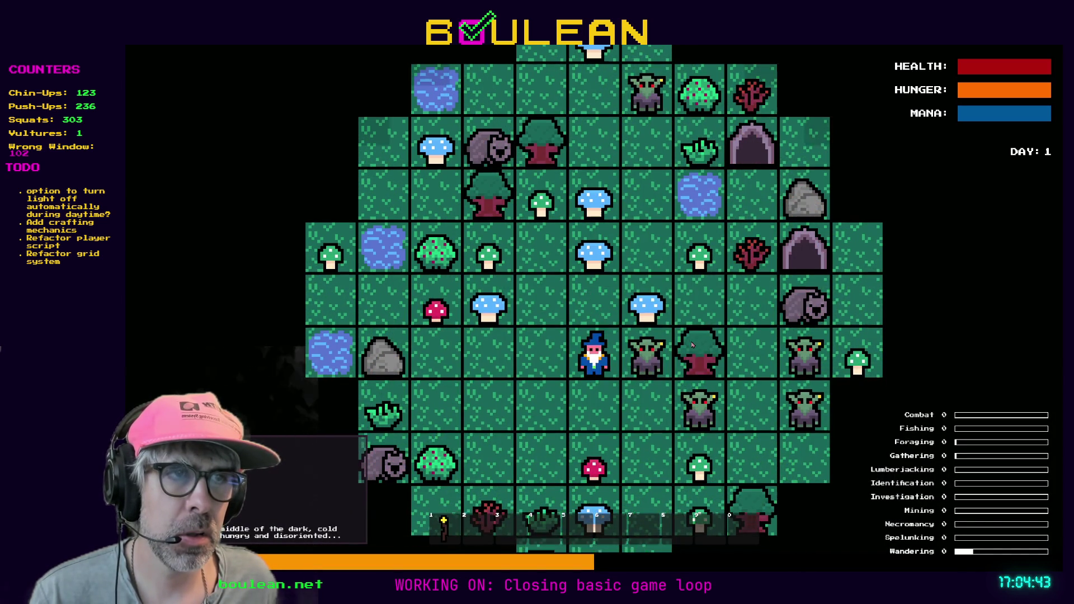
key(Right)
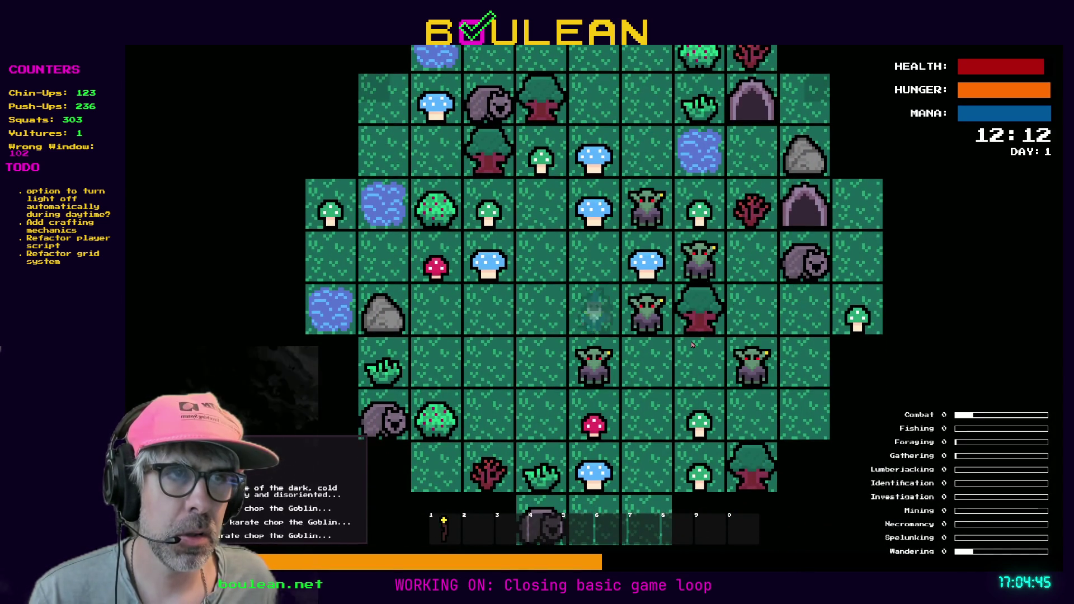
key(Right)
key(Right)
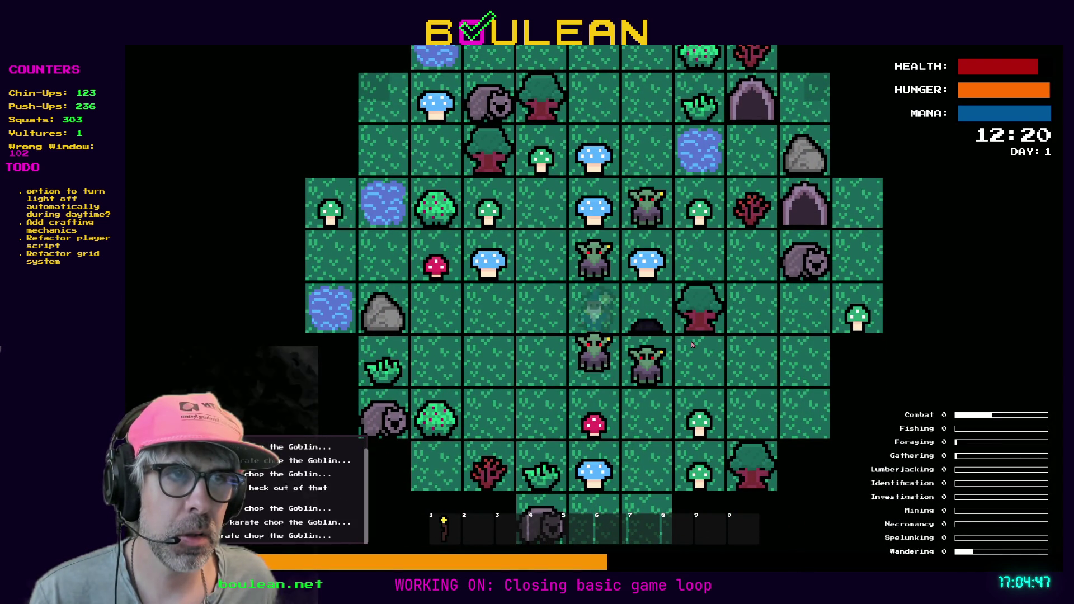
key(Right)
key(Right)
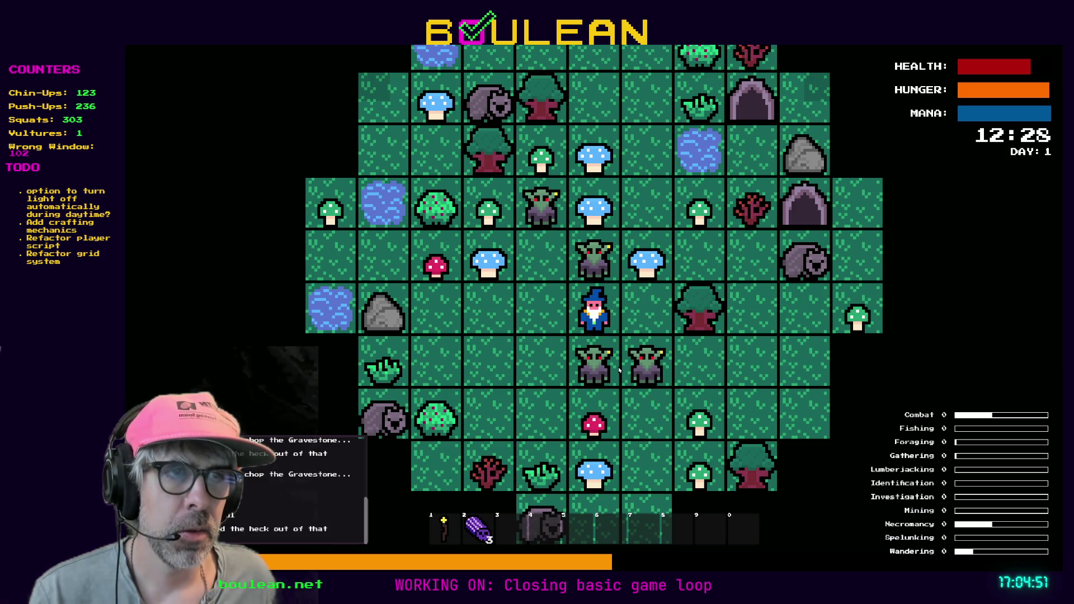
key(F8)
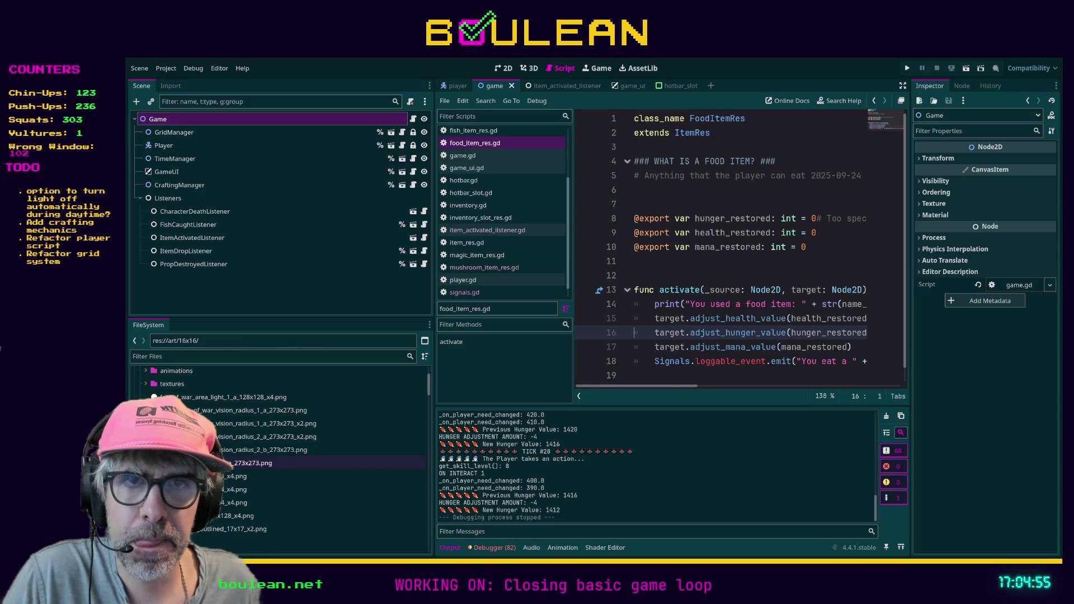
Browse the FileSystem to res://game/items/item_resources/material_items
scroll(239, 475, down, 5)
click(213, 521)
double_click(250, 521)
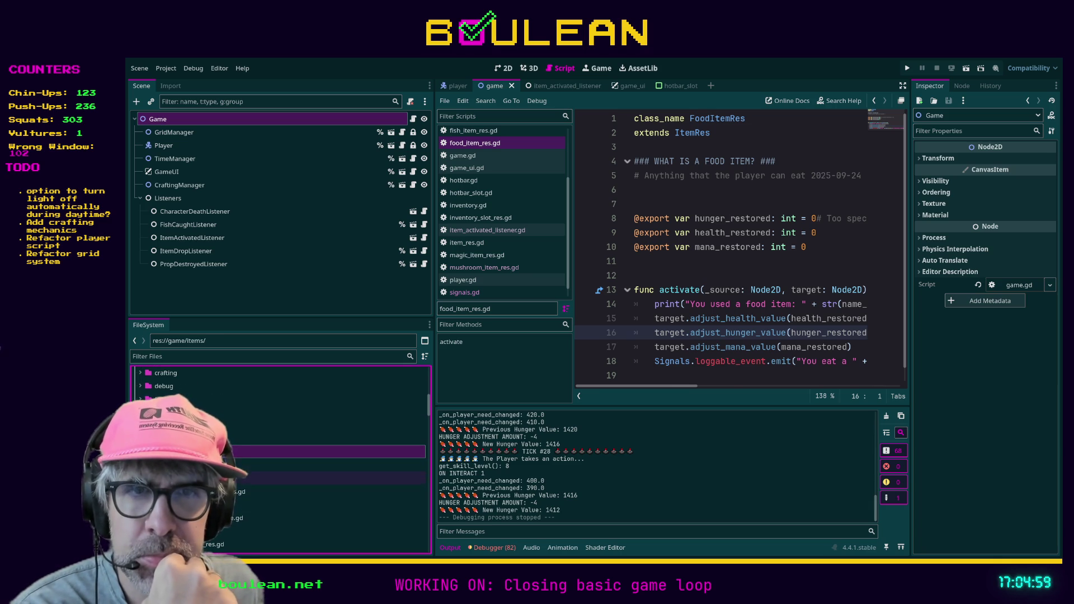
scroll(280, 459, down, 5)
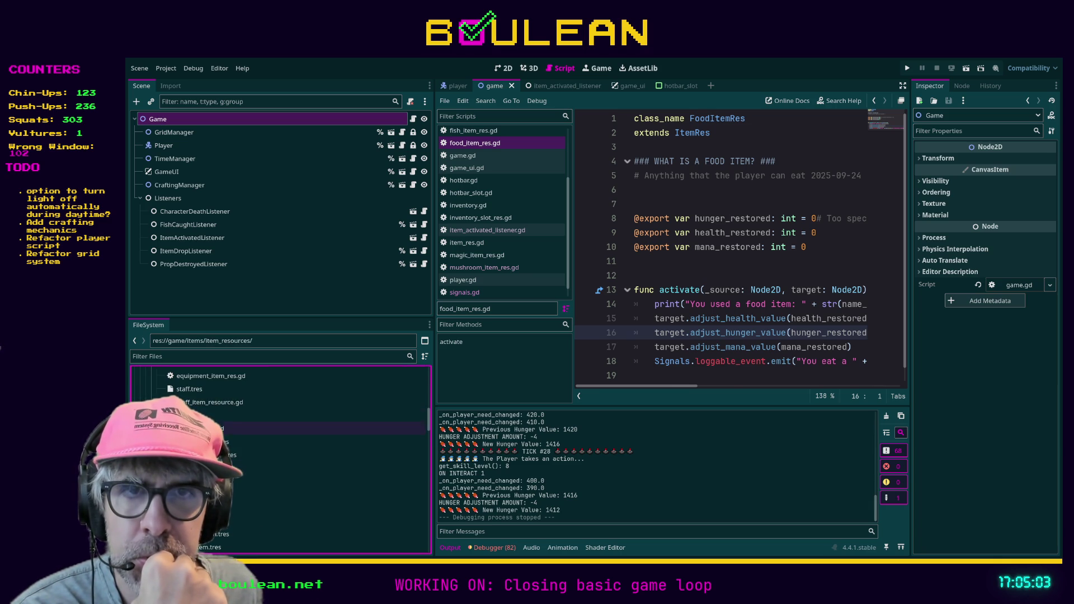
scroll(280, 459, up, 2)
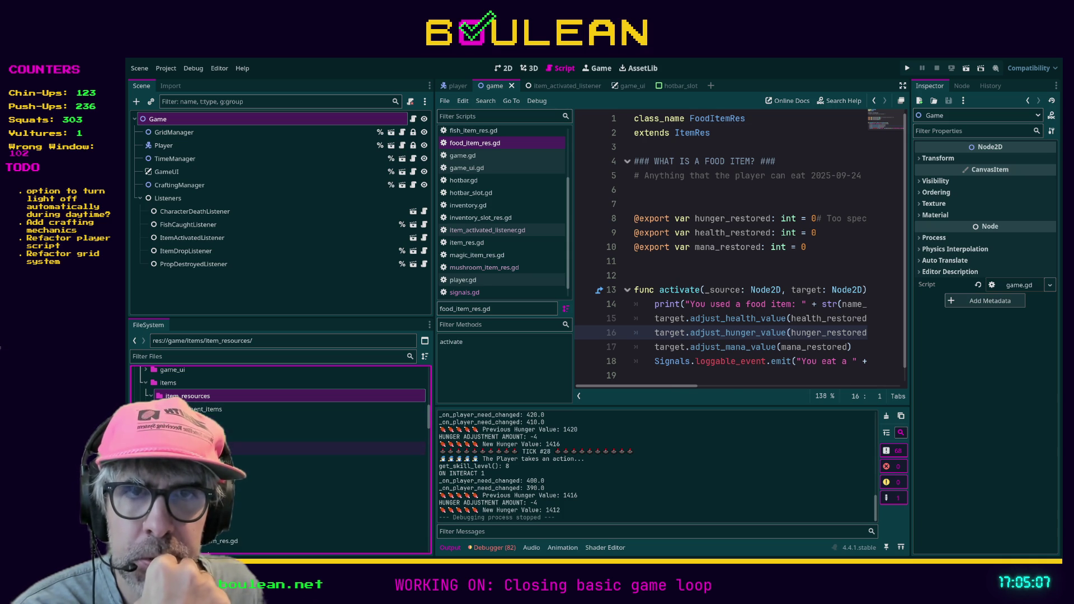
click(270, 465)
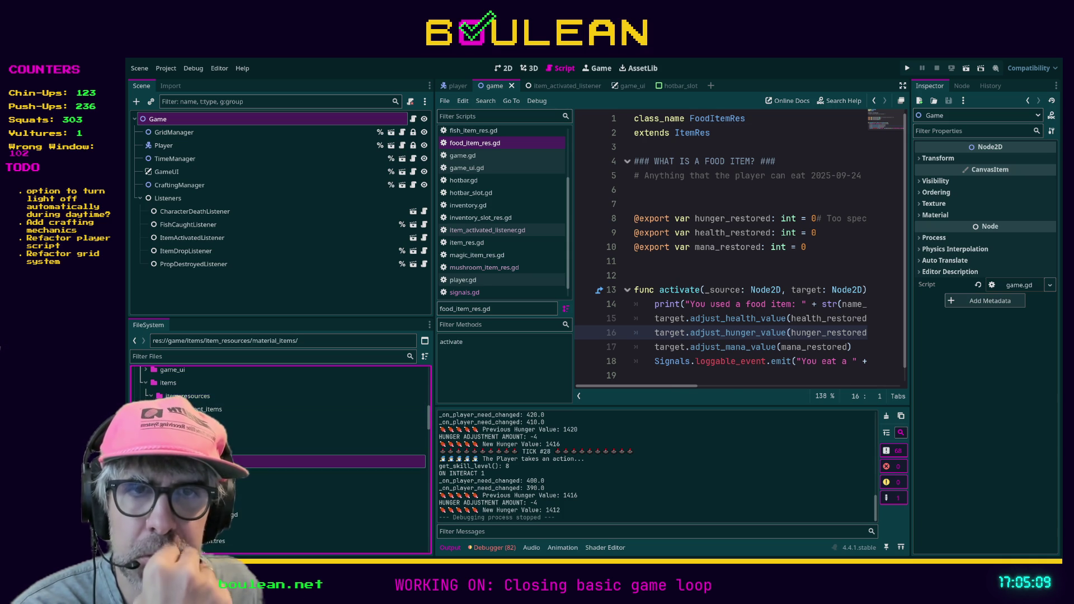
scroll(270, 465, down, 2)
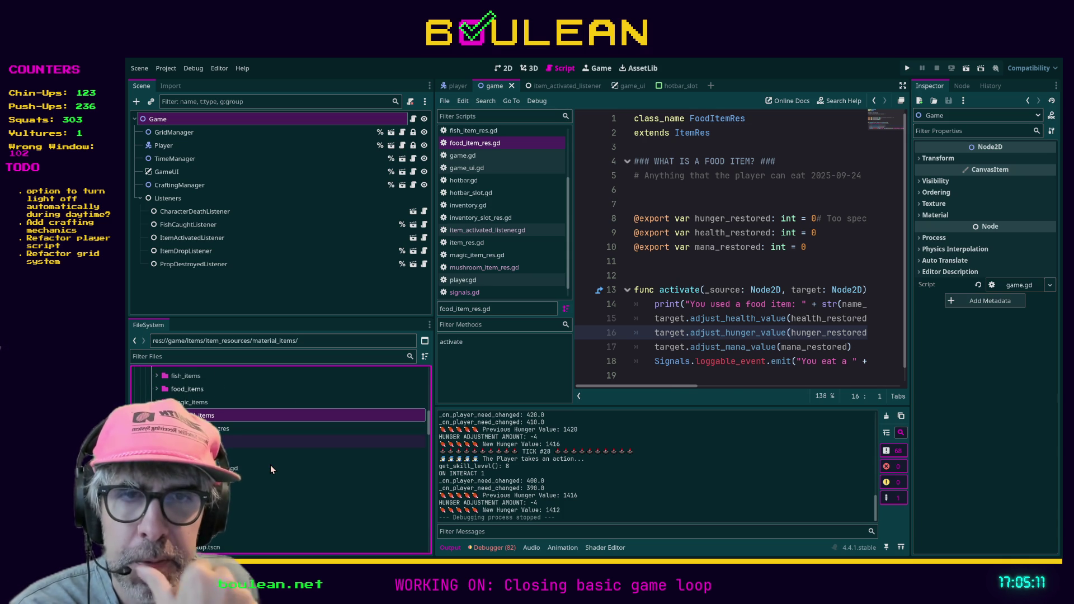
scroll(233, 490, down, 1)
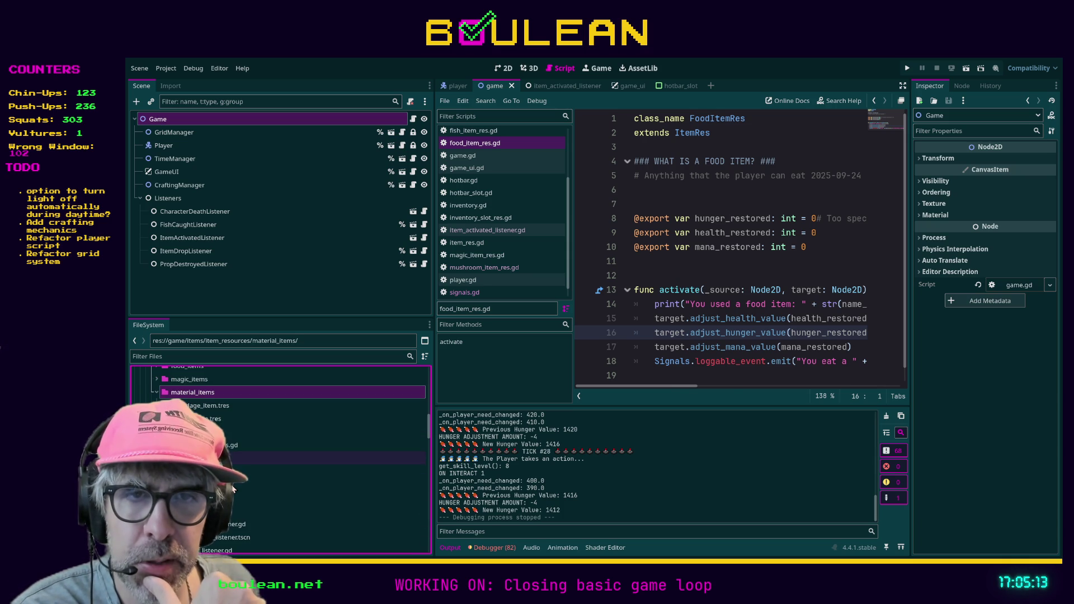
scroll(273, 465, up, 2)
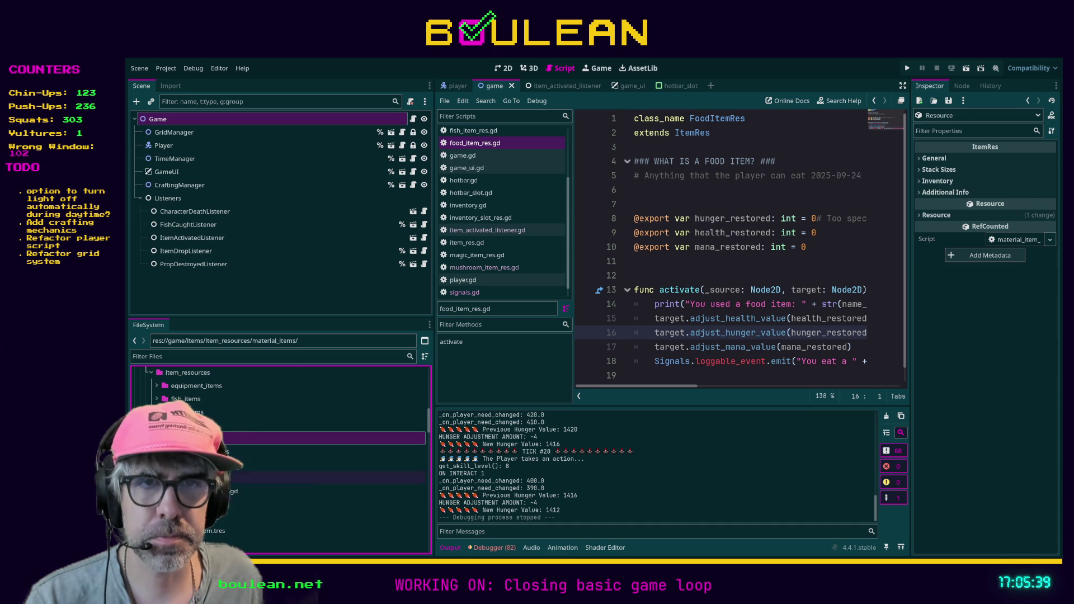
Inspect rock_item.tres with General expanded, then jump to the ItemRes script definition
click(279, 504)
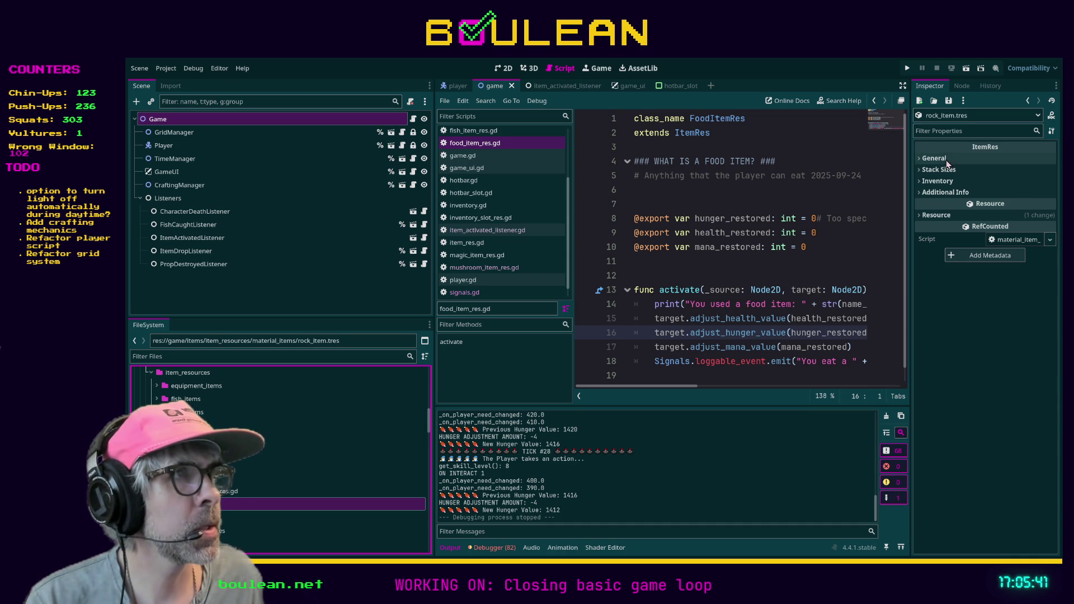
click(923, 158)
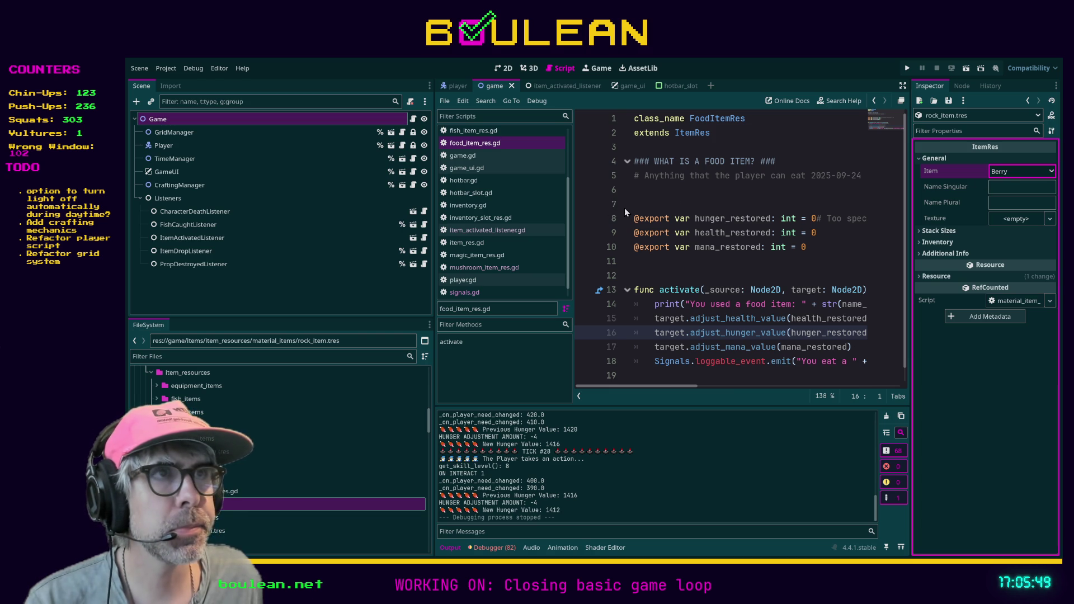
ctrl+click(692, 133)
scroll(799, 262, up, 8)
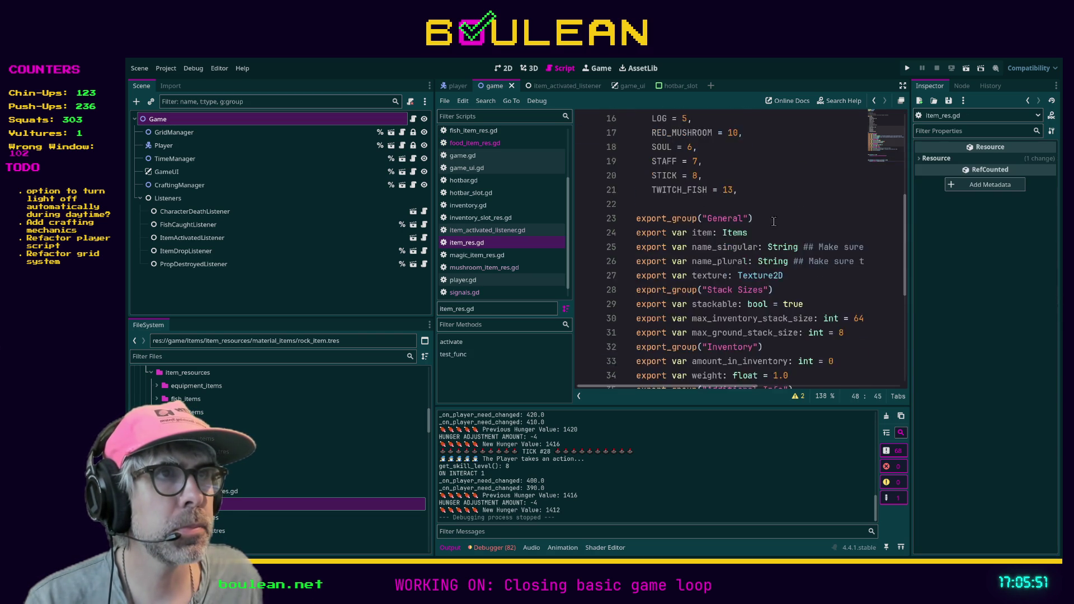
Add a new ROCK = 14 entry to the Items enum above TWITCH_FISH
scroll(799, 262, down, 3)
scroll(799, 263, up, 1)
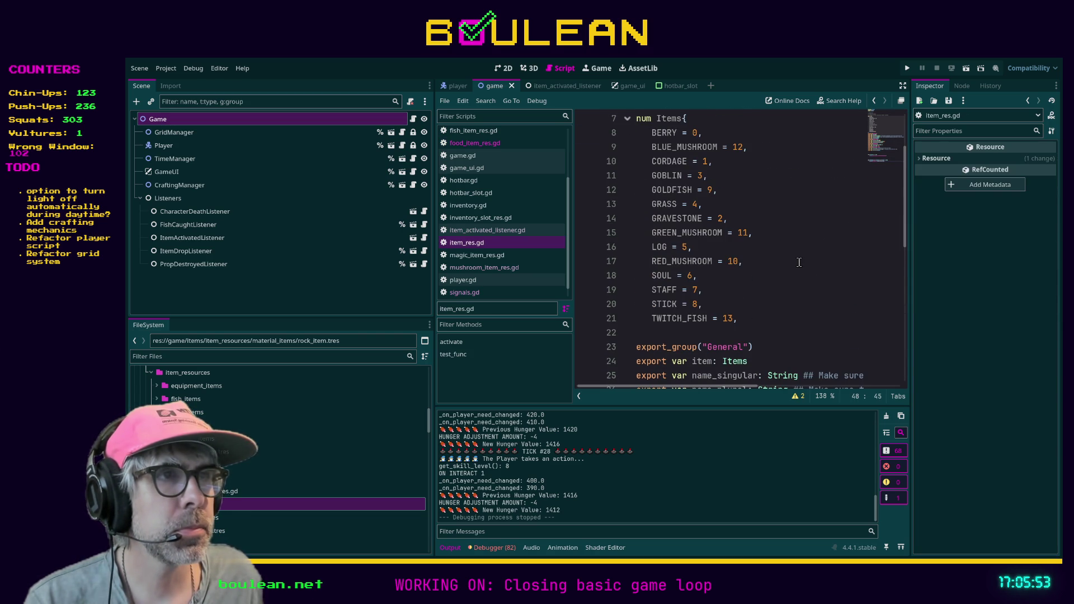
scroll(799, 262, up, 2)
scroll(784, 235, down, 3)
scroll(748, 188, up, 1)
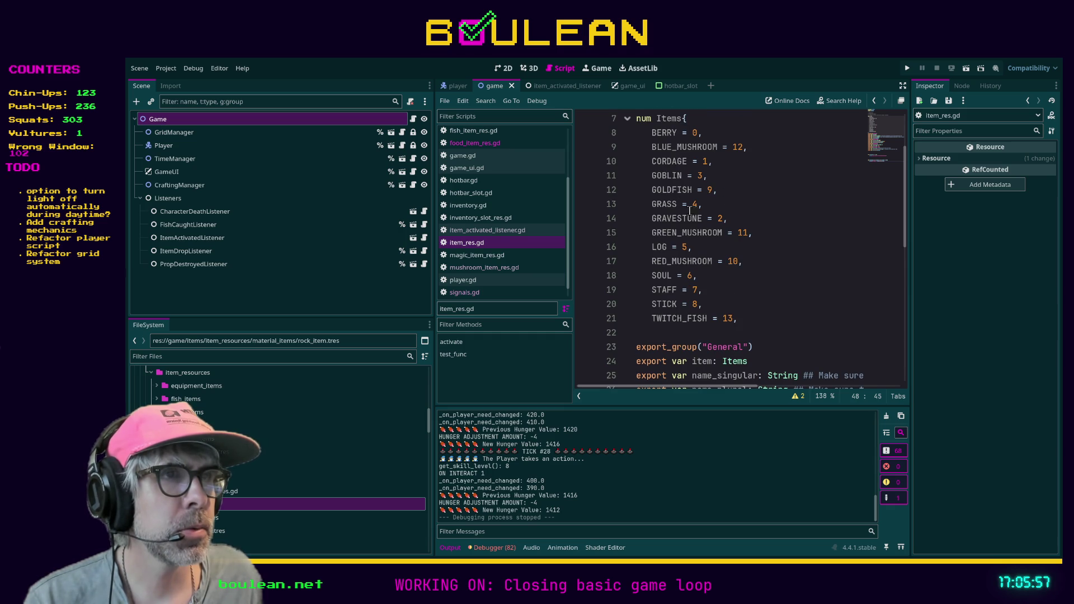
click(751, 323)
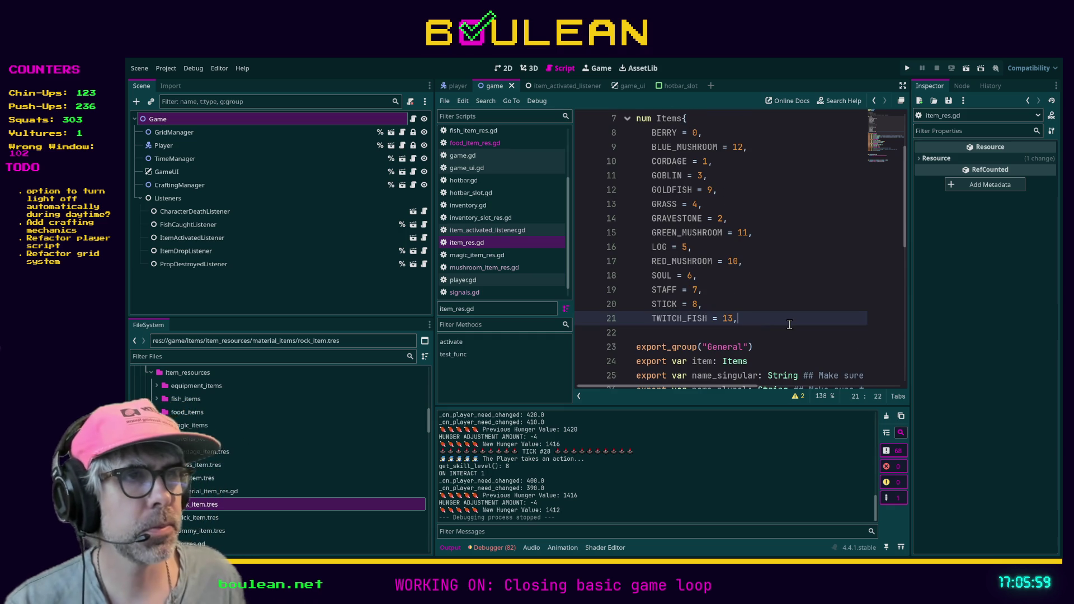
key(Up)
key(Return)
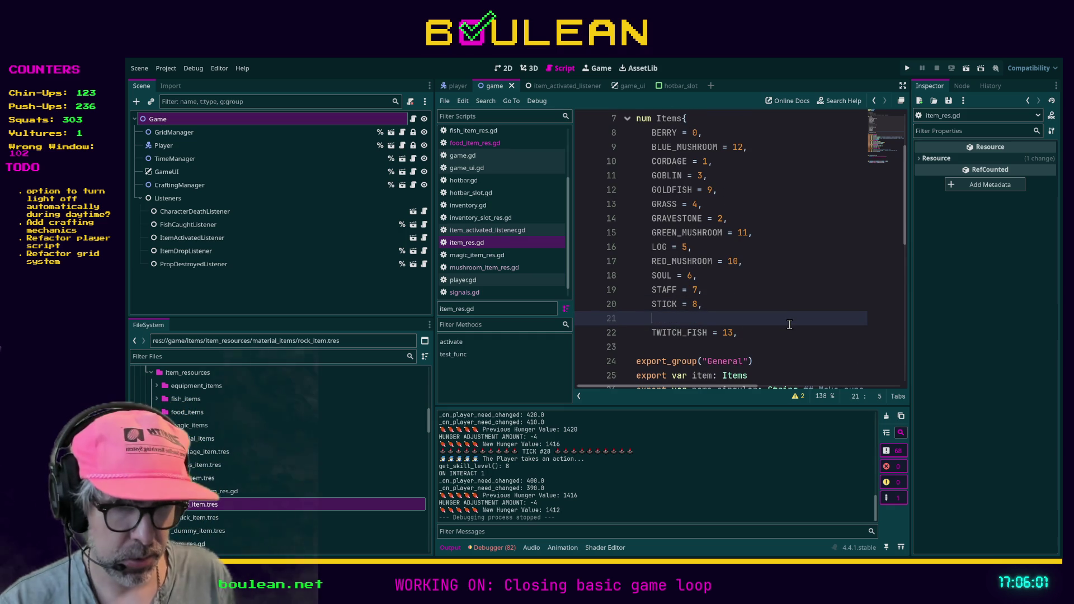
text(ROCK)
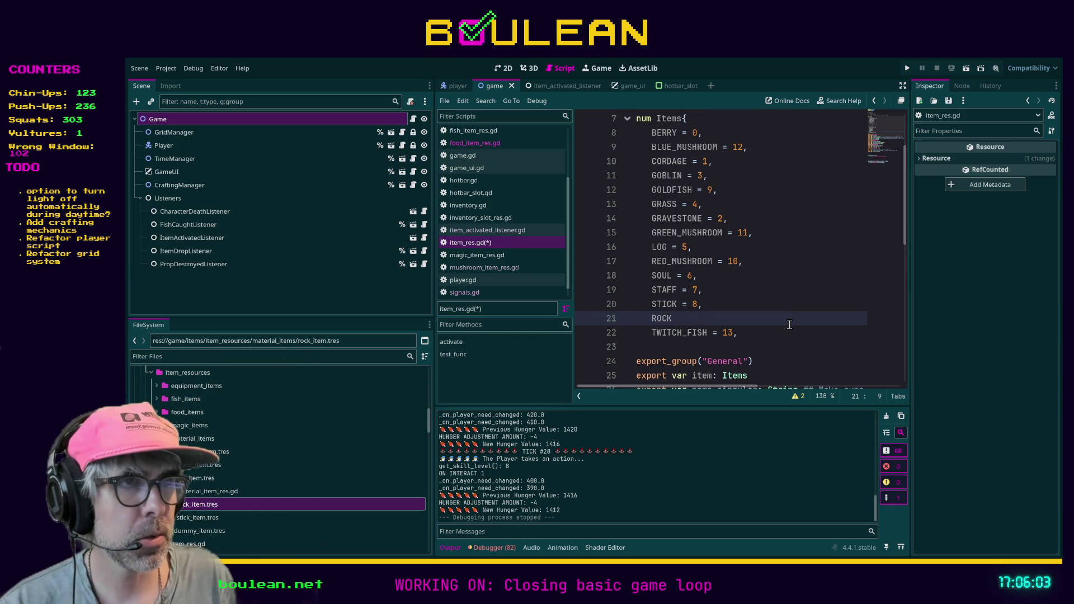
text(15)
text(4,)
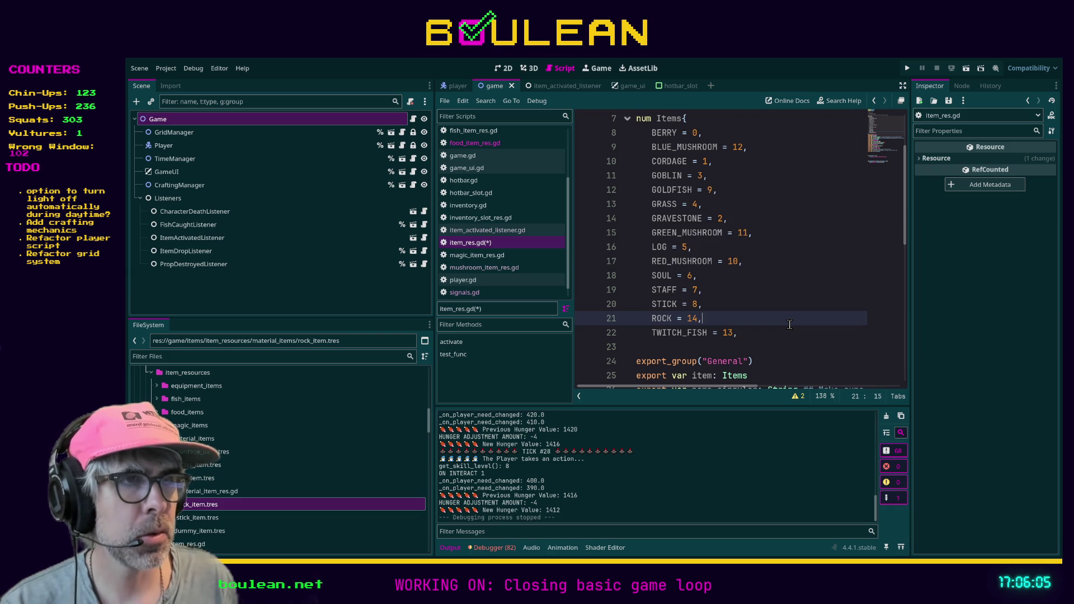
click(759, 330)
Search the script for 14 to confirm it's unique, save, and view log_item.tres
scroll(722, 301, up, 2)
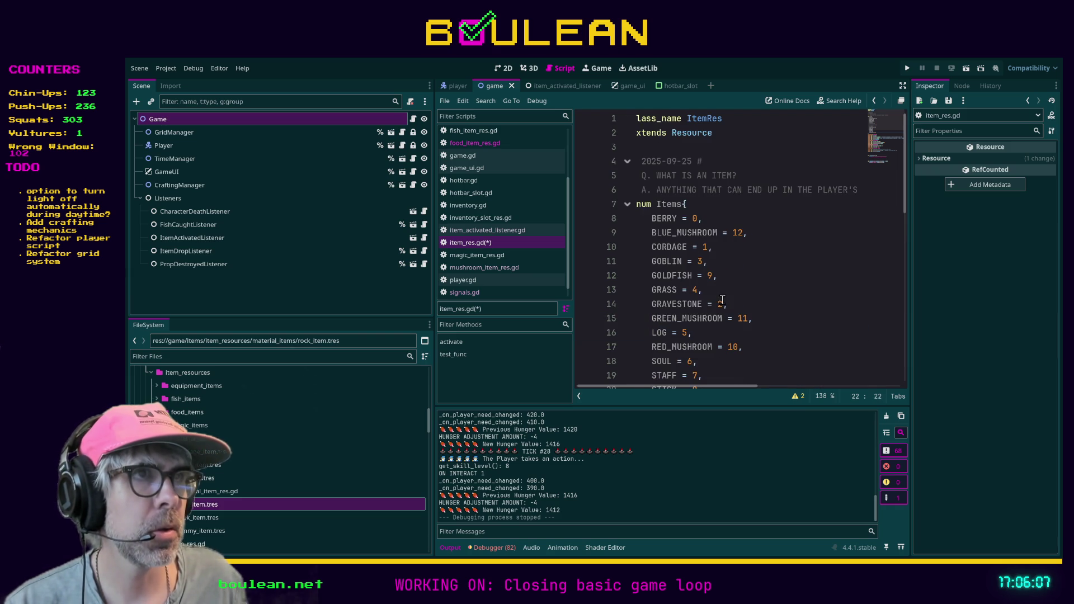
shift+click(638, 207)
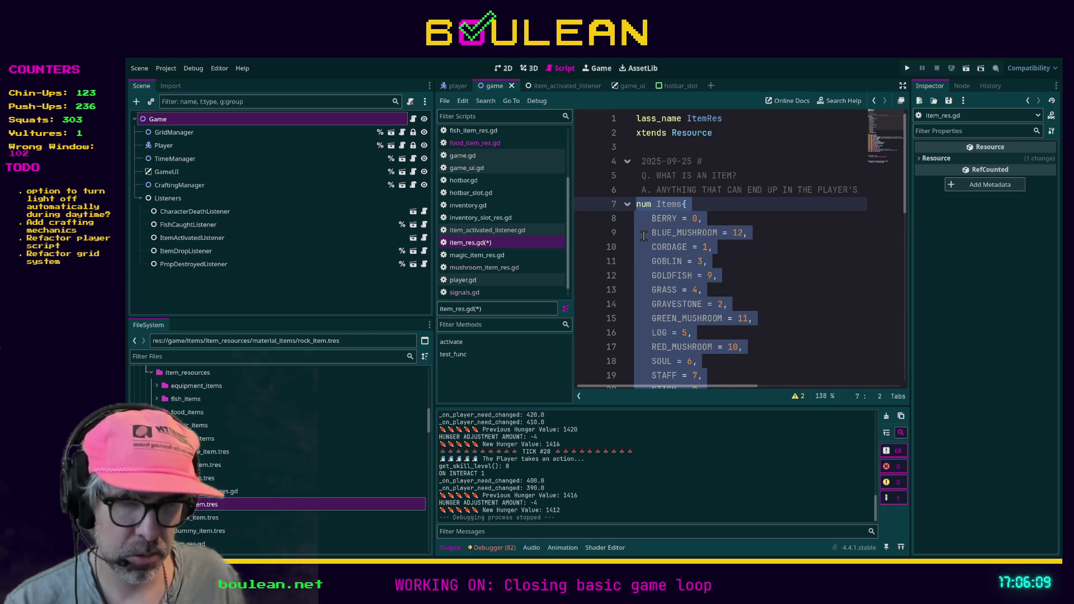
key(ctrl+f)
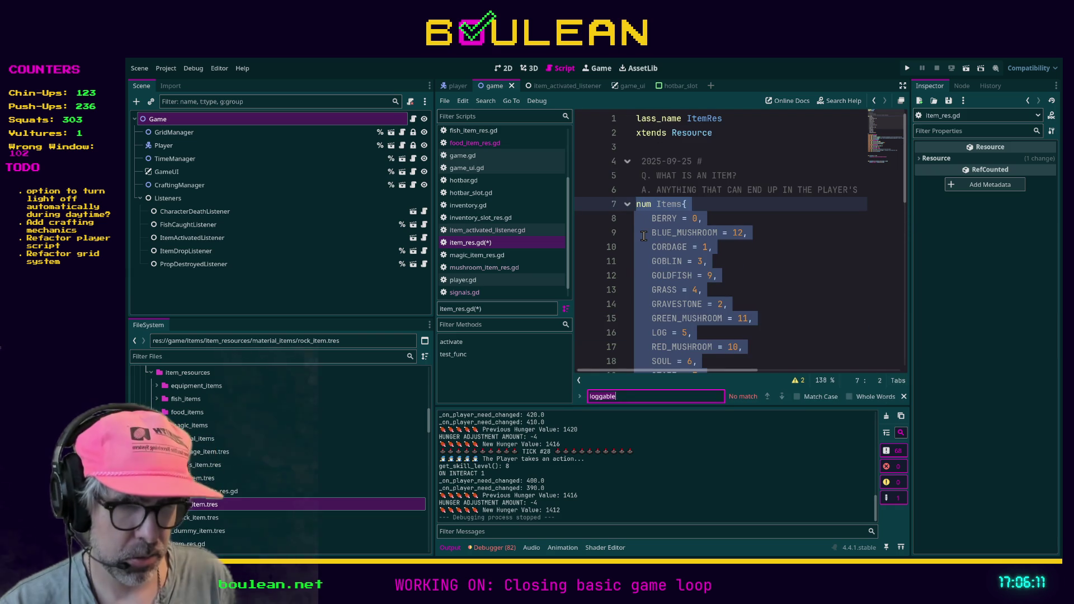
text(14)
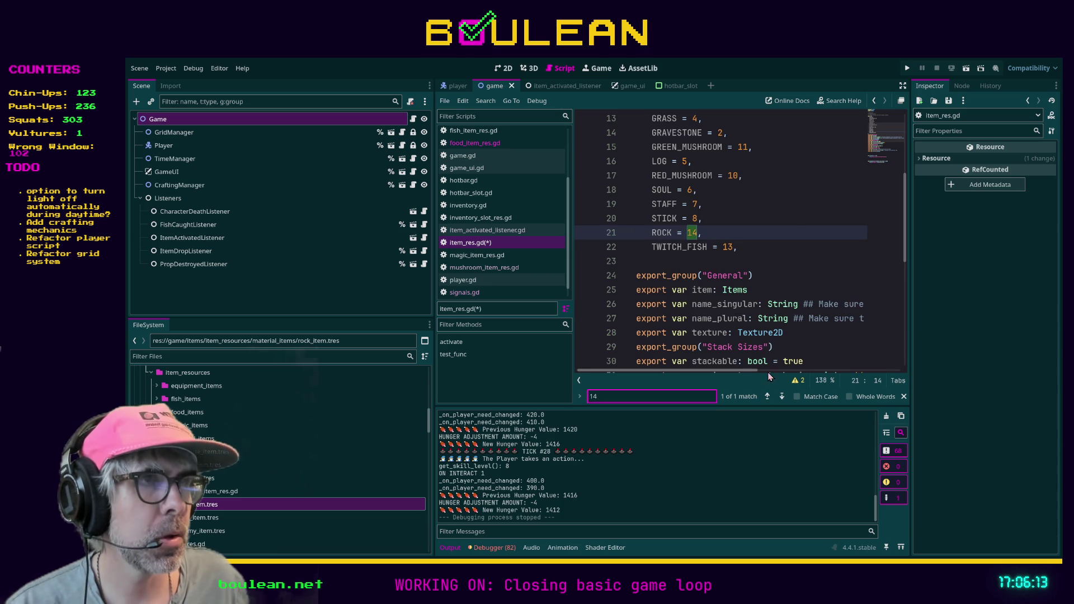
scroll(807, 261, up, 1)
click(807, 262)
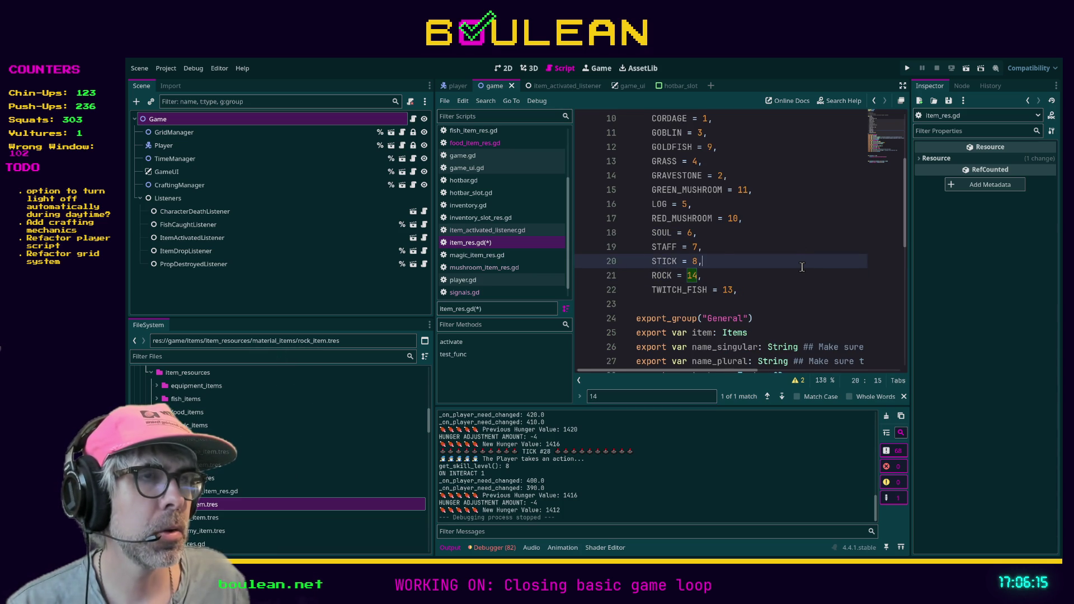
key(ctrl+z)
key(ctrl+z)
key(ctrl+z)
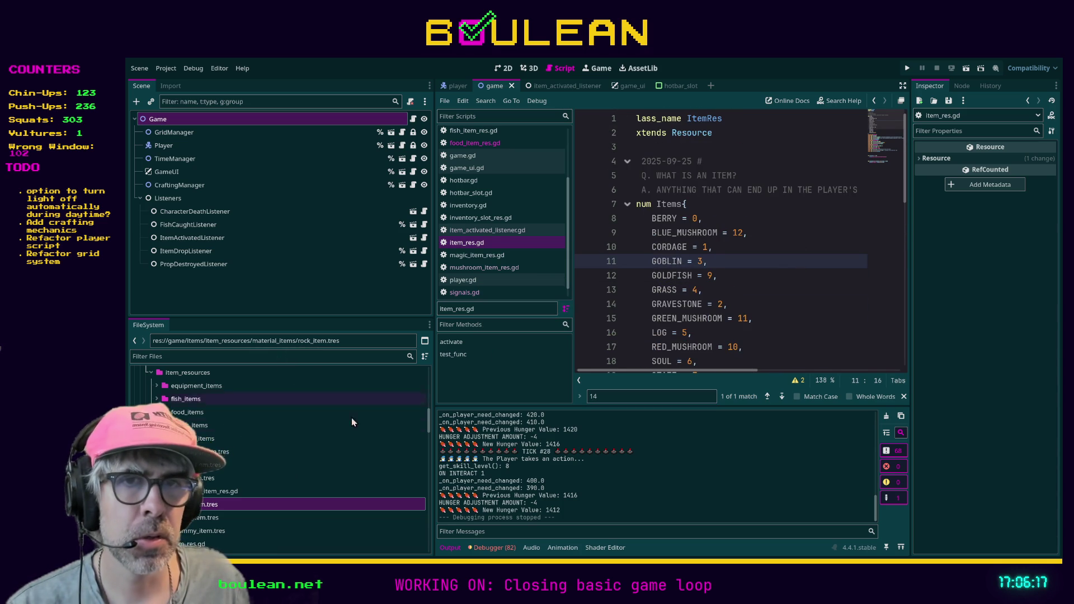
click(257, 478)
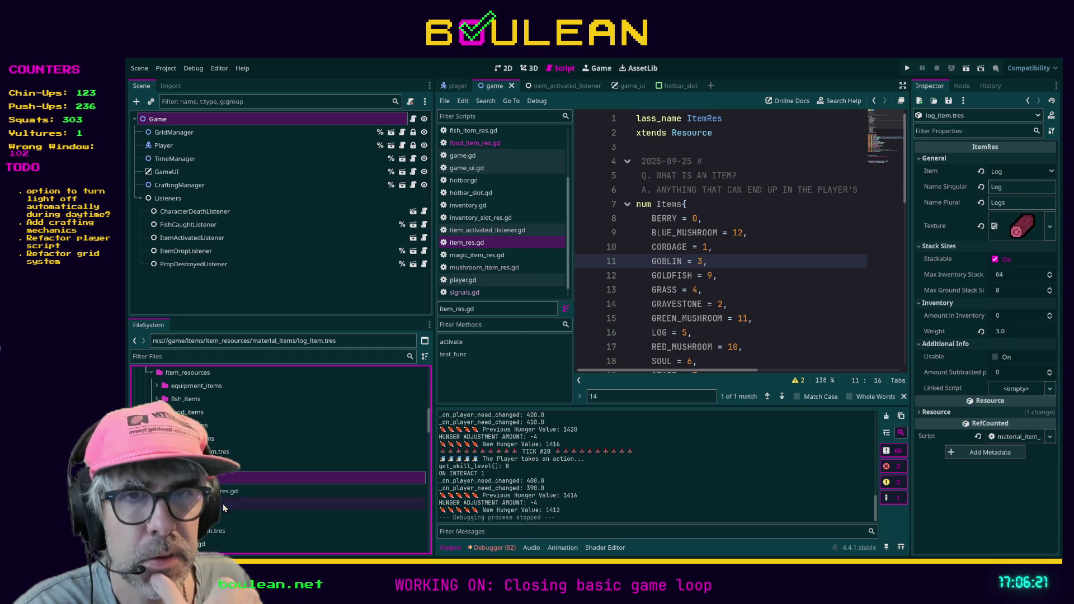
Set rock_item.tres's Item type to Rock in the Inspector
click(223, 504)
click(996, 175)
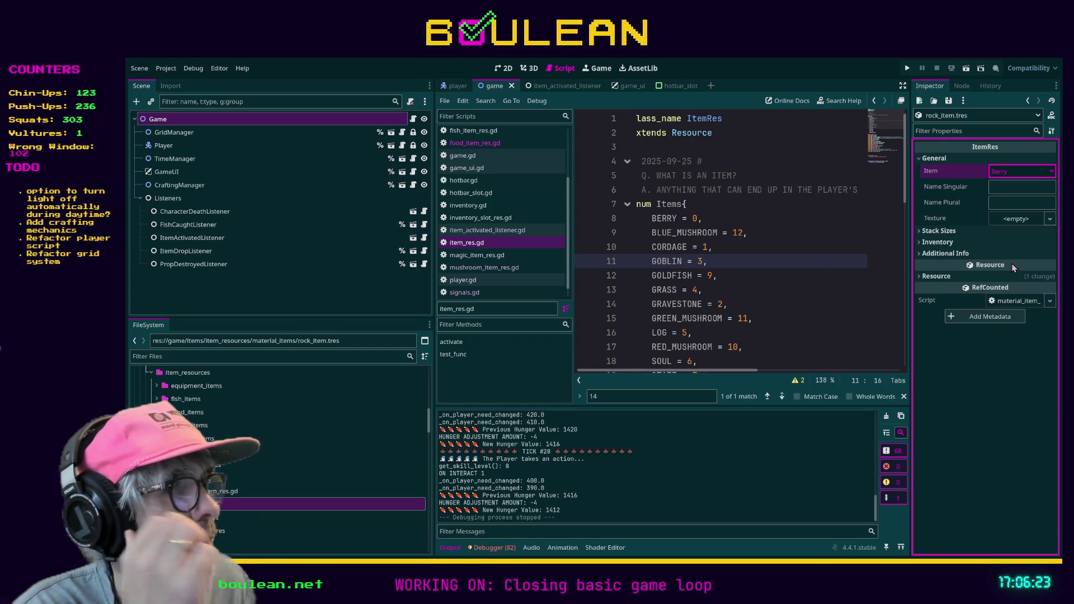
click(1005, 350)
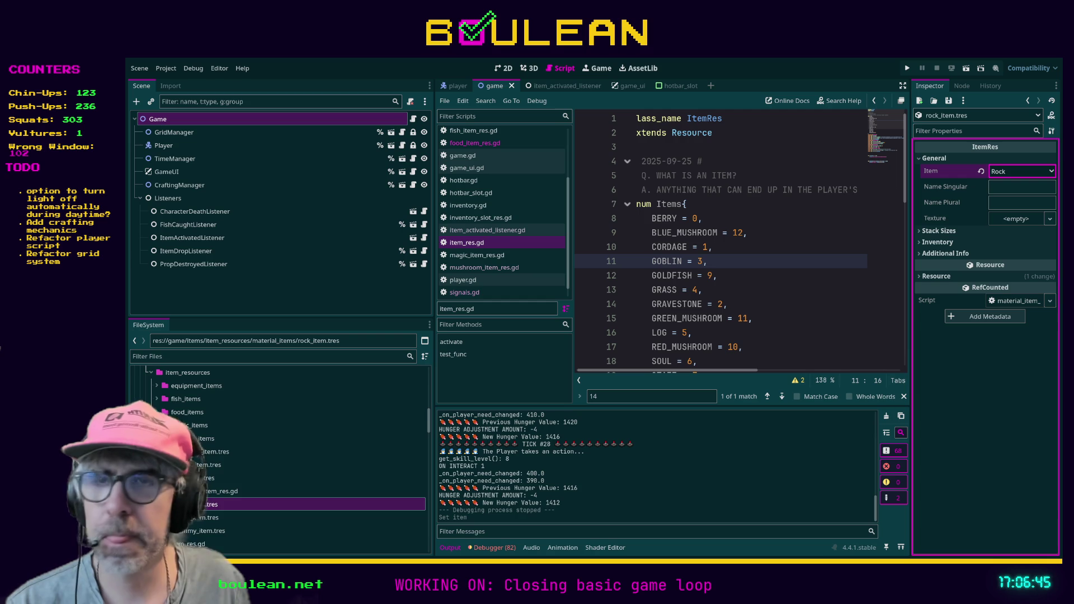
click(755, 275)
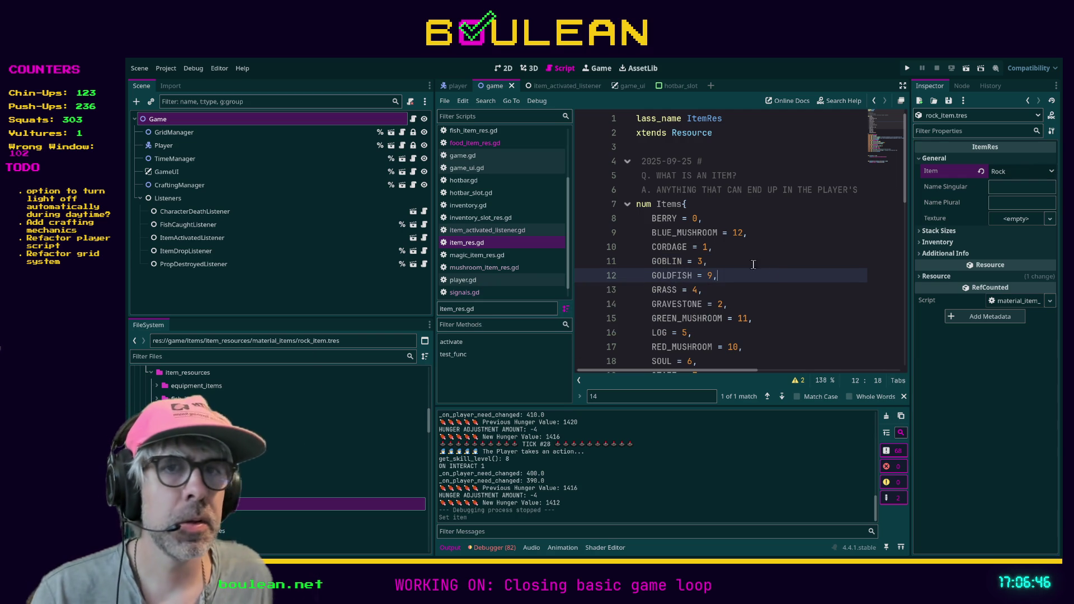
Name the item Rock (singular) and Rocks (plural), then filter FileSystem files by 'rock'
click(1011, 192)
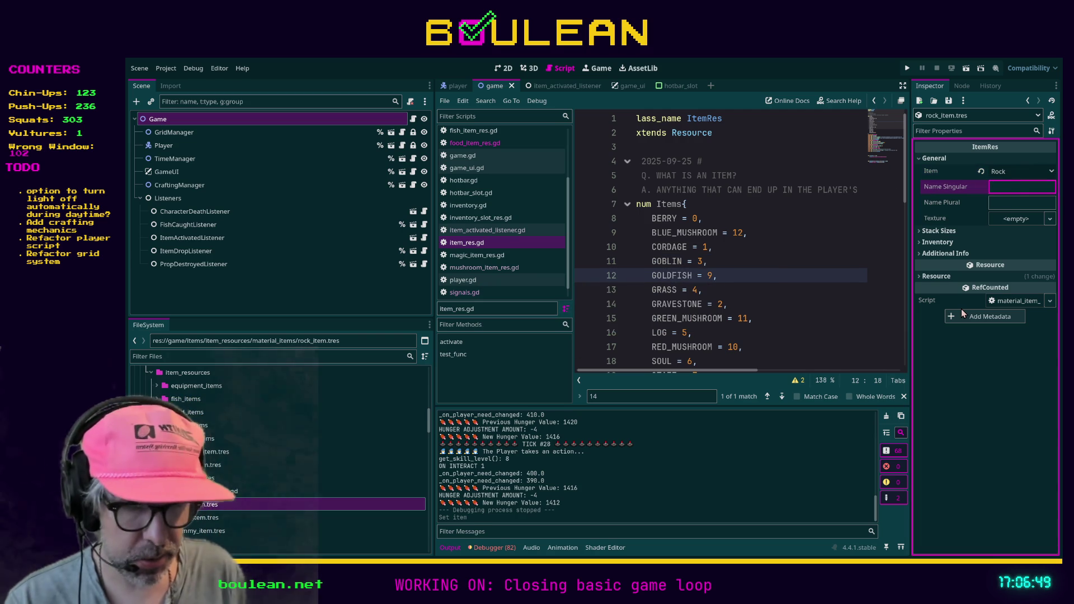
text(Rock)
key(Tab)
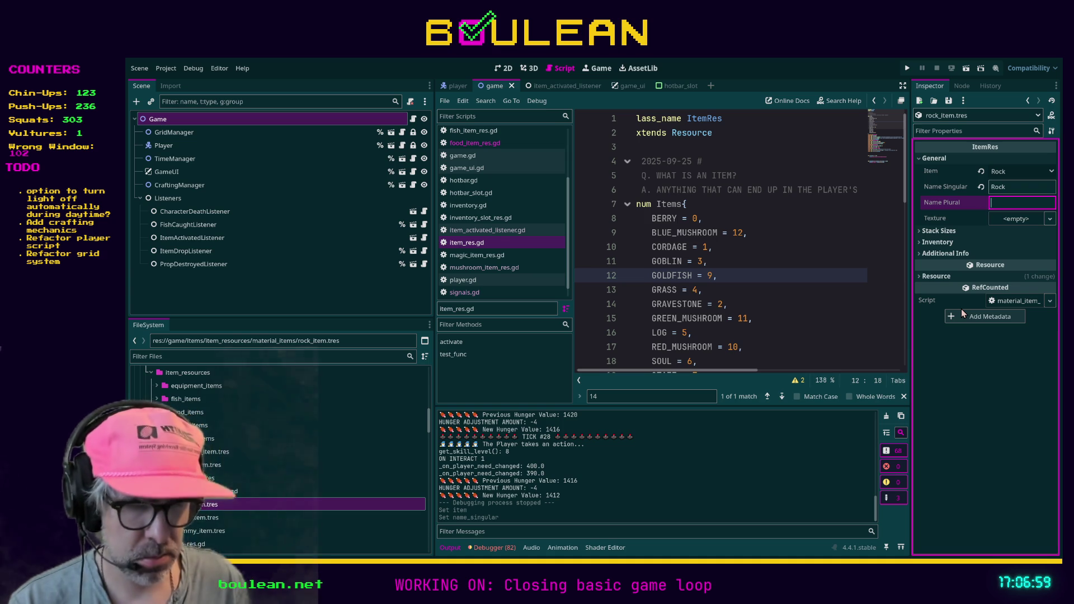
text(Rocks)
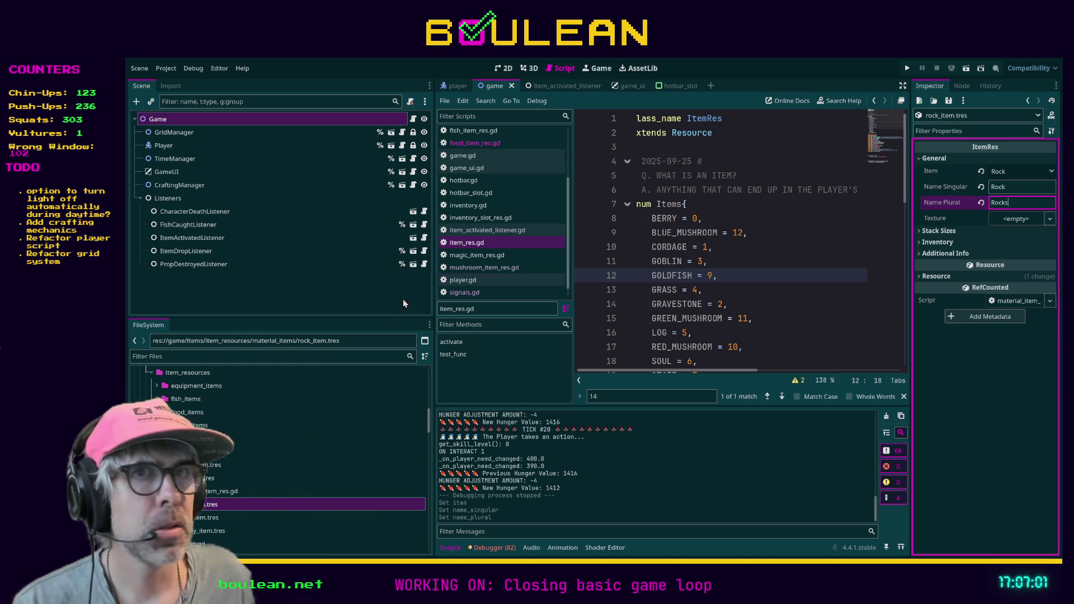
click(302, 362)
text(rock)
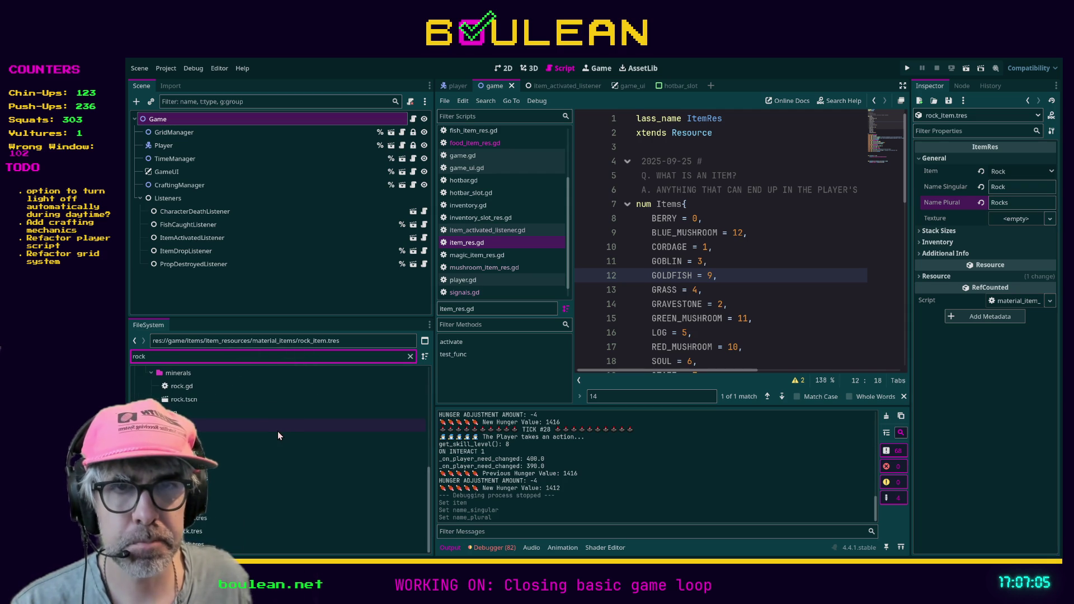
Drag rock_1_a_outlined_17x17_x2.png onto rock_item.tres's Texture property
scroll(233, 414, up, 5)
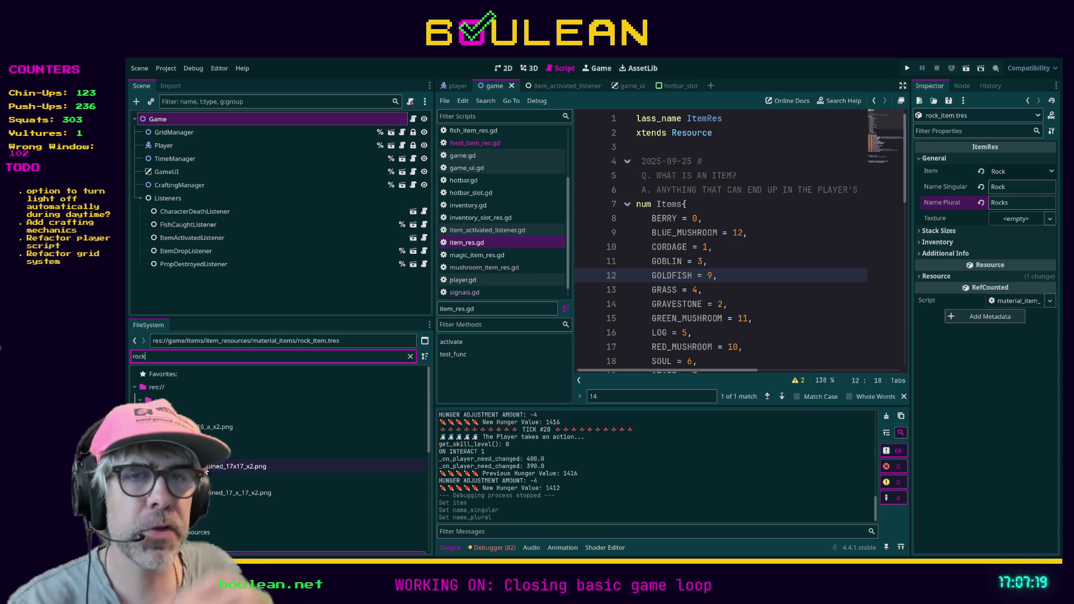
mouse_move(252, 466)
mouse_down()
mouse_move(336, 458)
mouse_move(829, 280)
mouse_move(1013, 229)
mouse_move(1005, 218)
mouse_up()
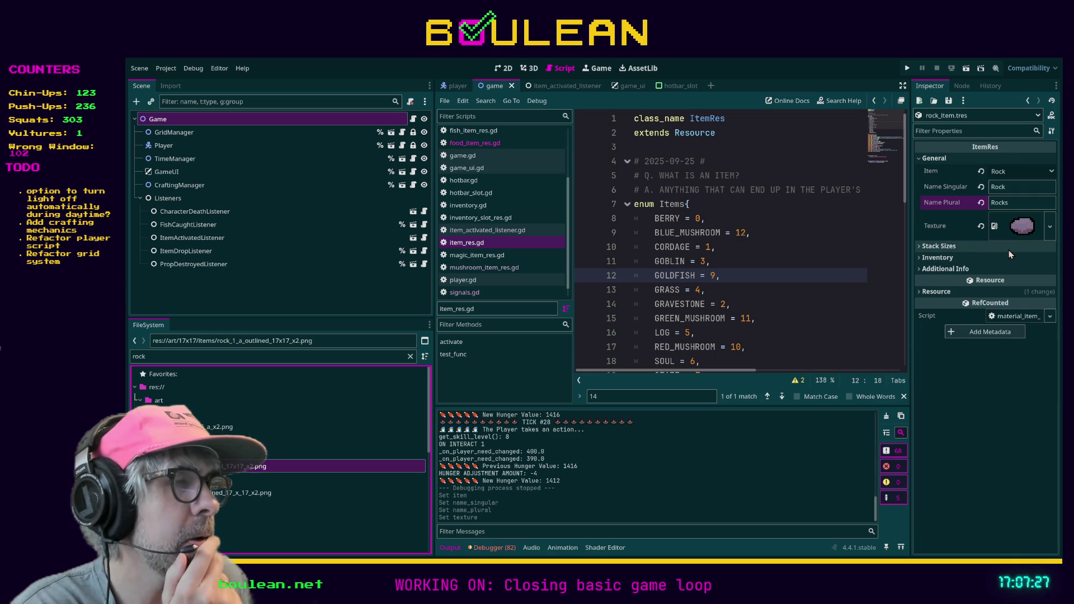
click(1013, 192)
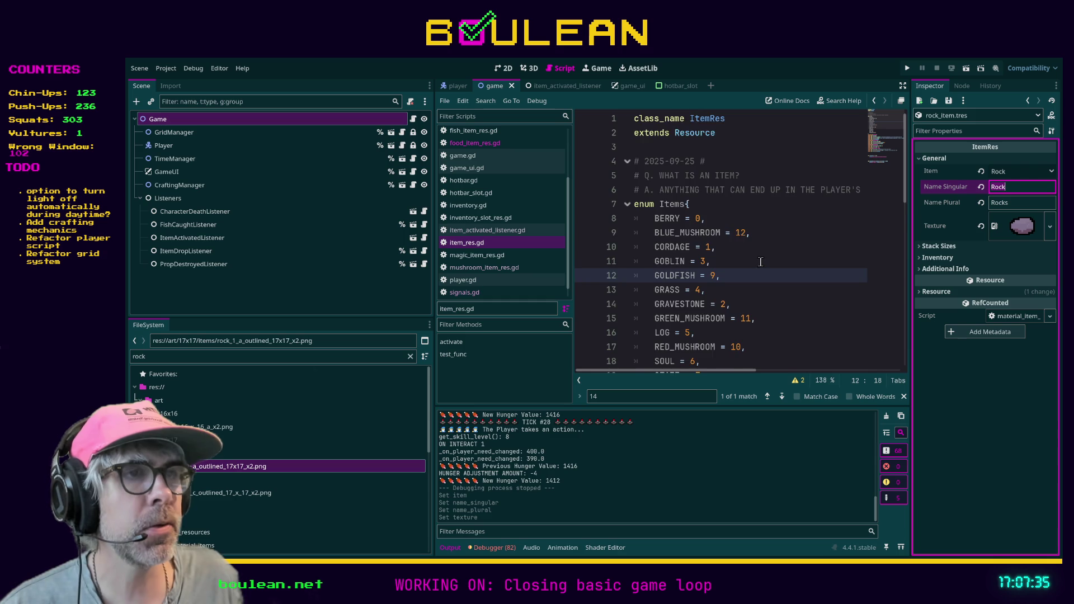
Rename the ROCK enum entry to STONE in item_res.gd
scroll(759, 260, down, 4)
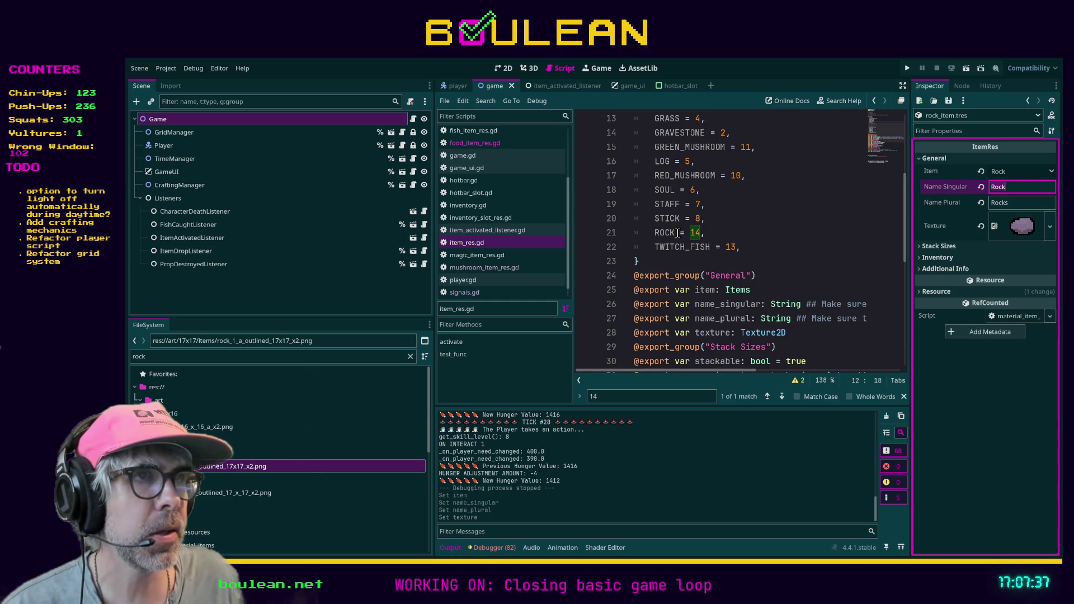
click(678, 232)
key(BackSpace)
key(BackSpace)
key(BackSpace)
text(STONE)
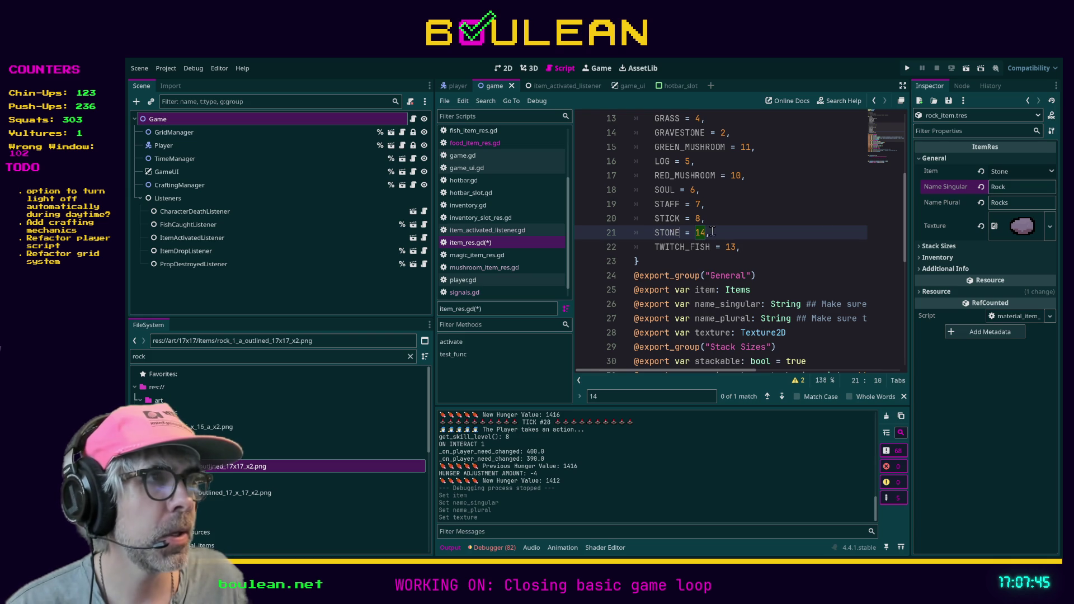
Set the item's singular name to Stone and plural name to Stones
click(1010, 188)
text(Stone)
key(Return)
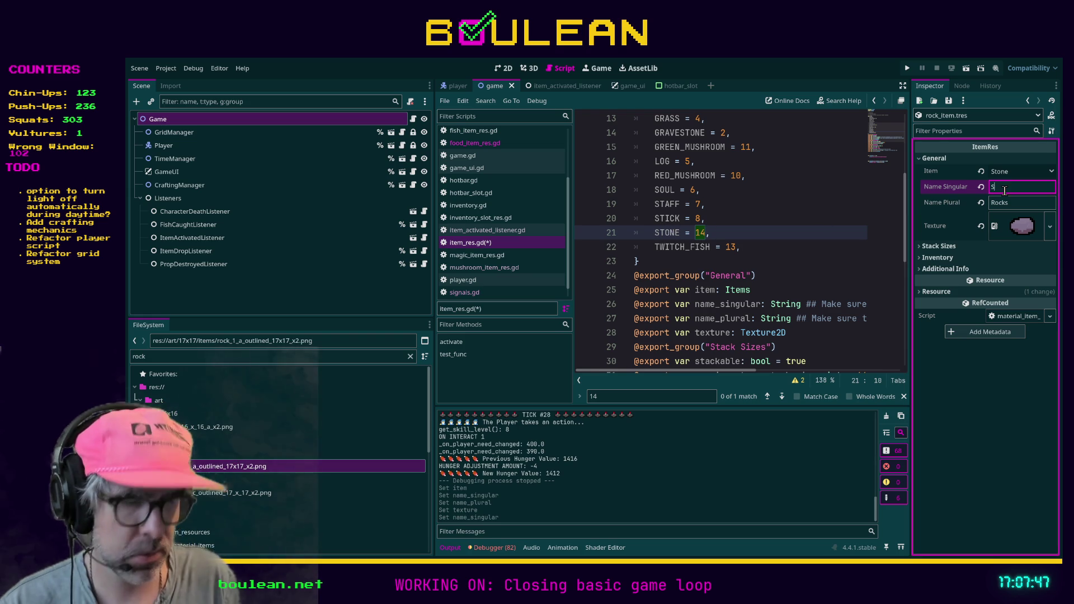
key(Tab)
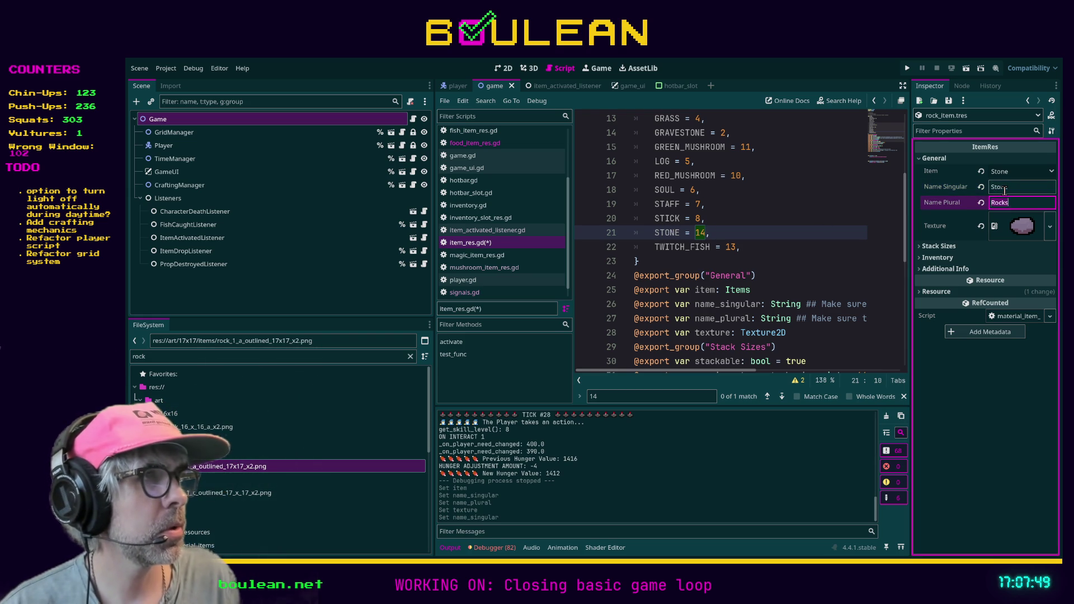
text(Stones)
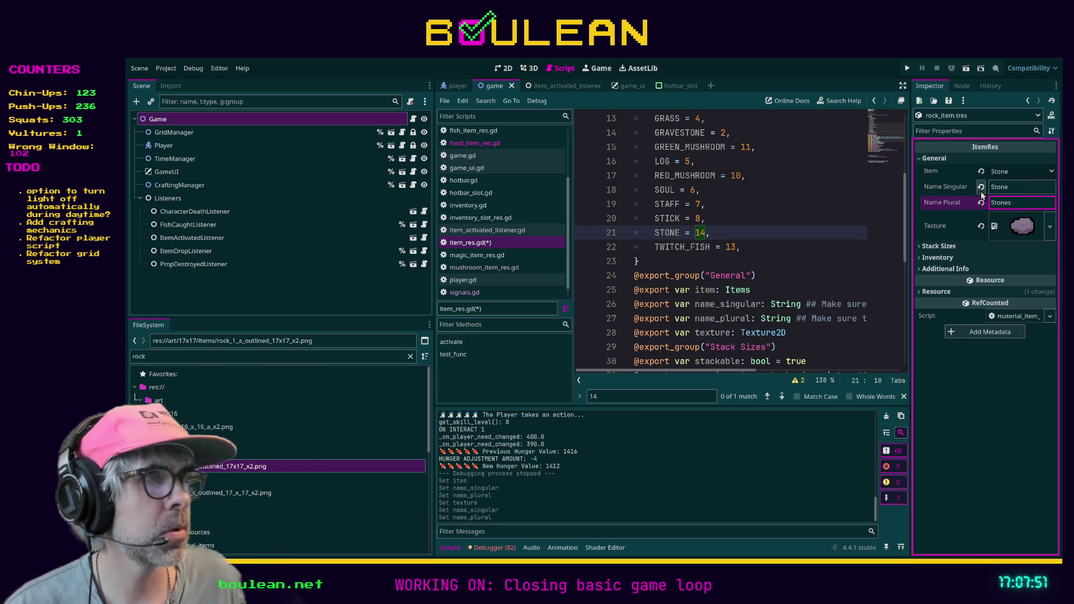
click(212, 467)
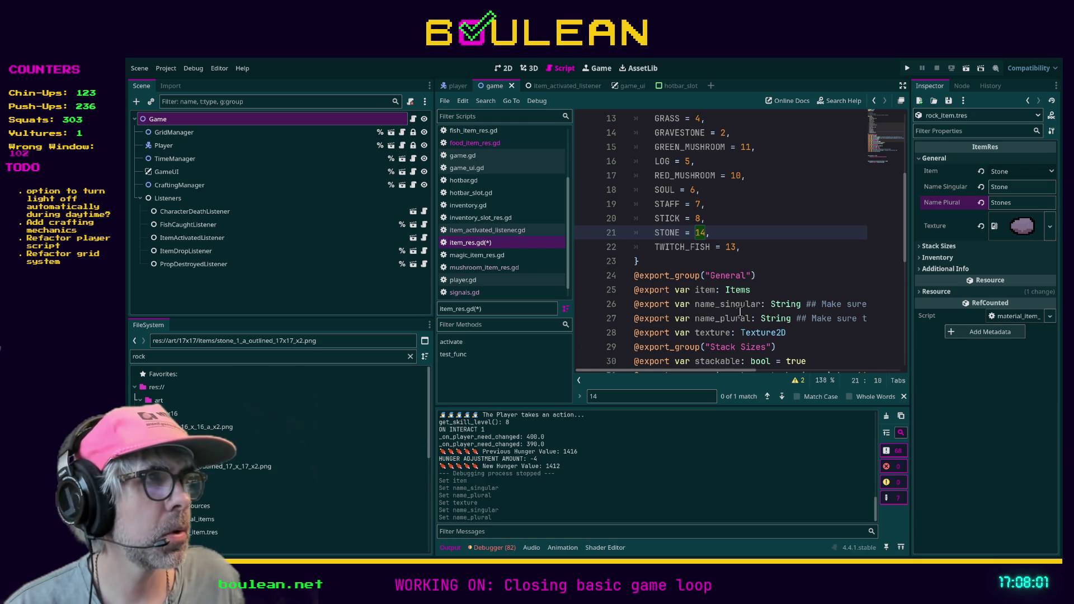
Expand Stack Sizes, Inventory and Additional Info, setting the item's Weight to 2.0
click(939, 247)
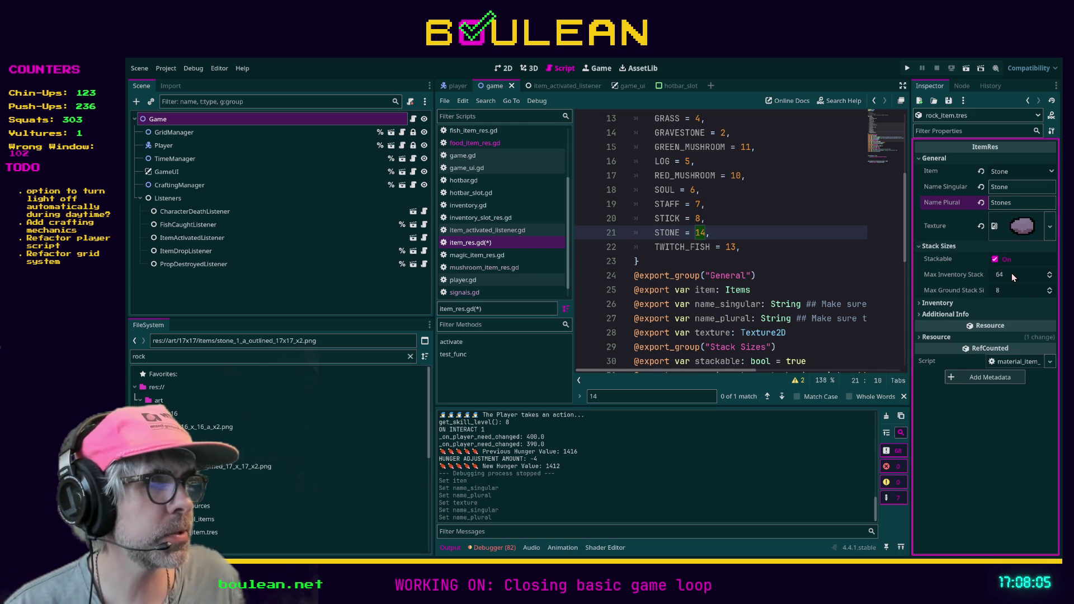
click(938, 303)
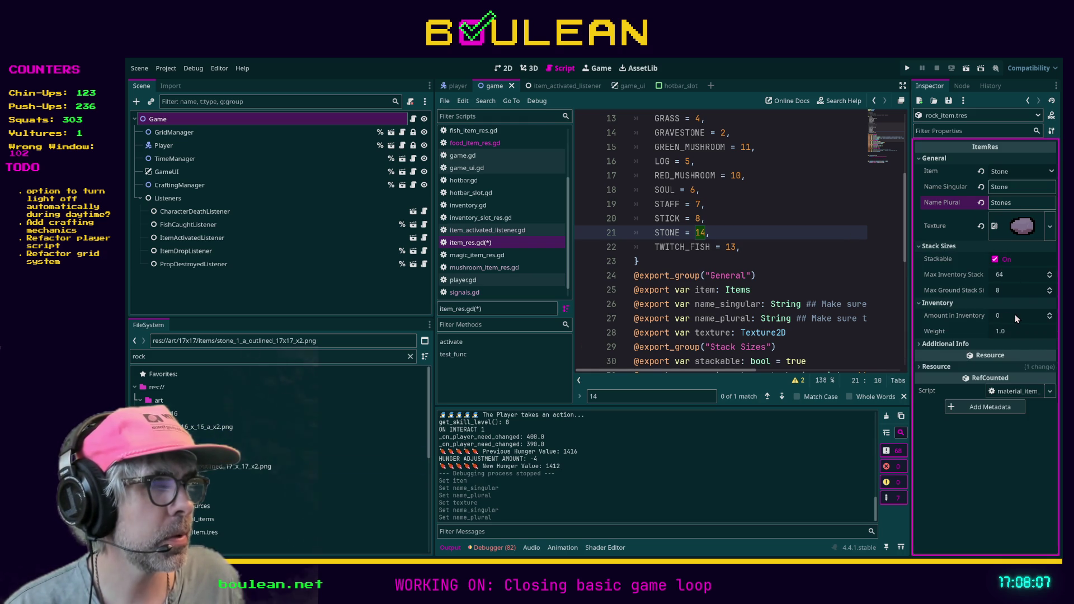
click(1009, 332)
text(2)
key(Return)
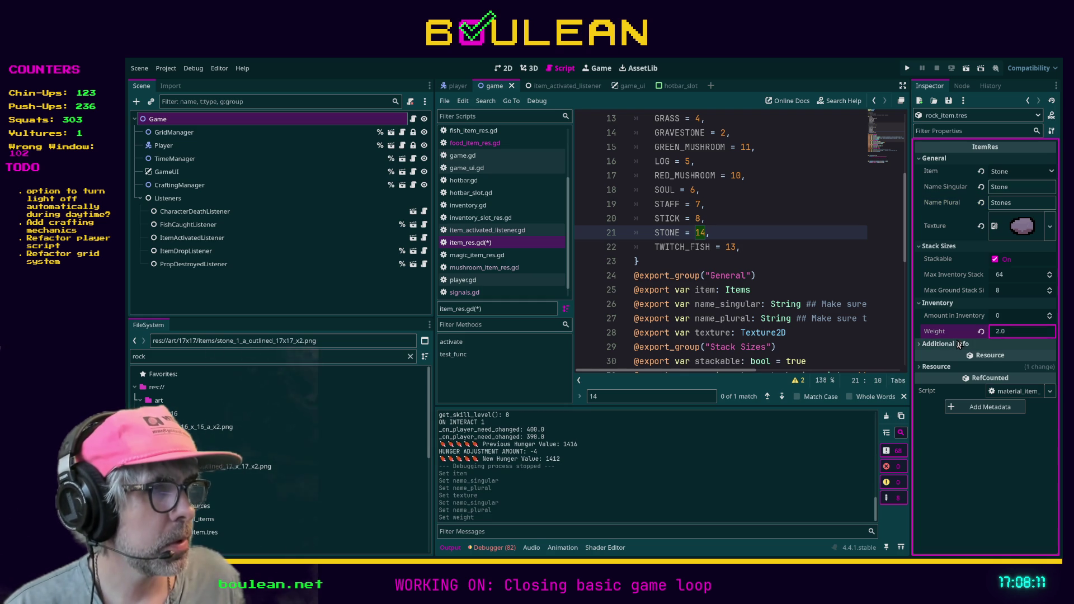
click(1013, 344)
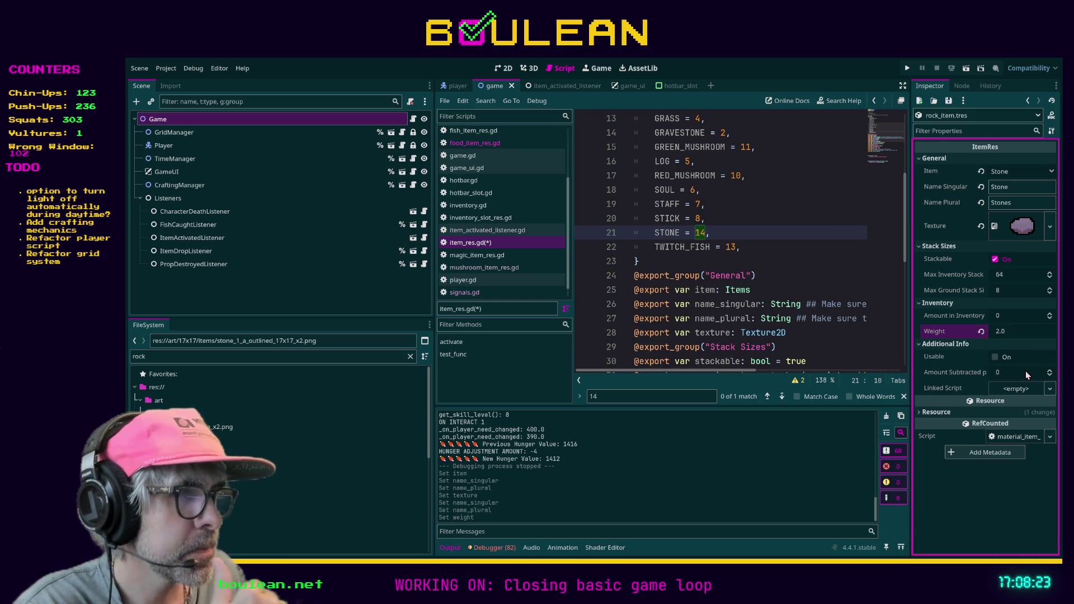
Save item_res.gd, then return to the 'rock' file filter
click(853, 340)
key(ctrl+s)
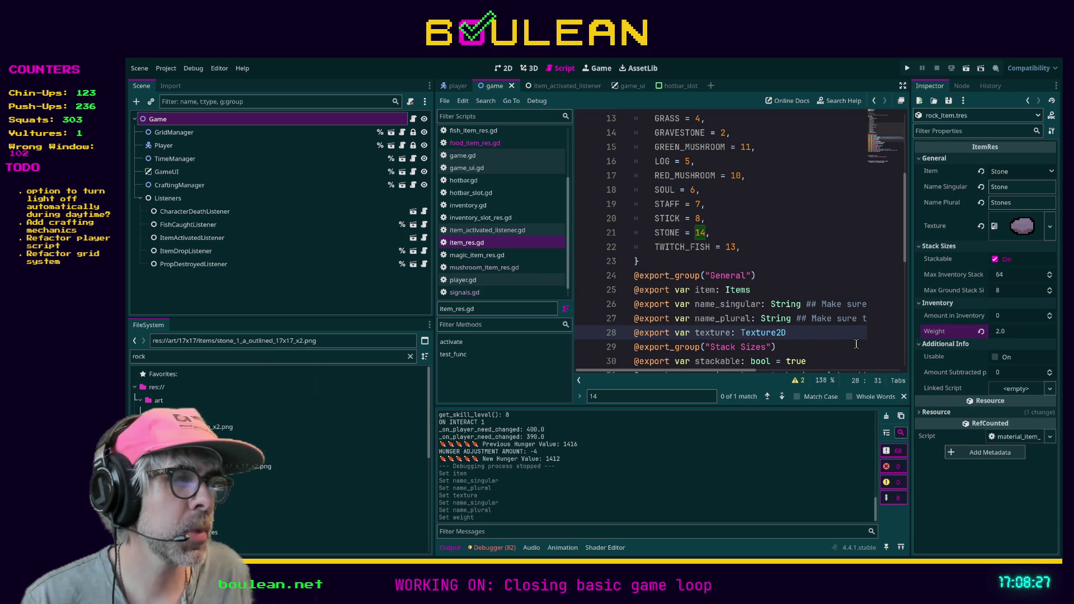
click(307, 356)
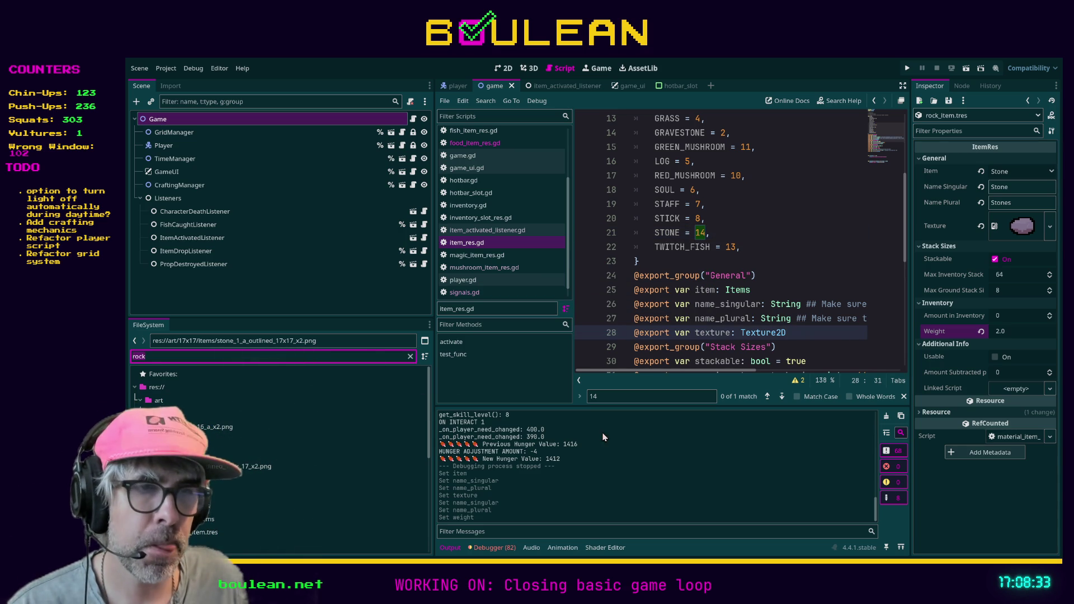
Close the rock sprite document in Aseprite and switch back to Godot
key(alt+Tab)
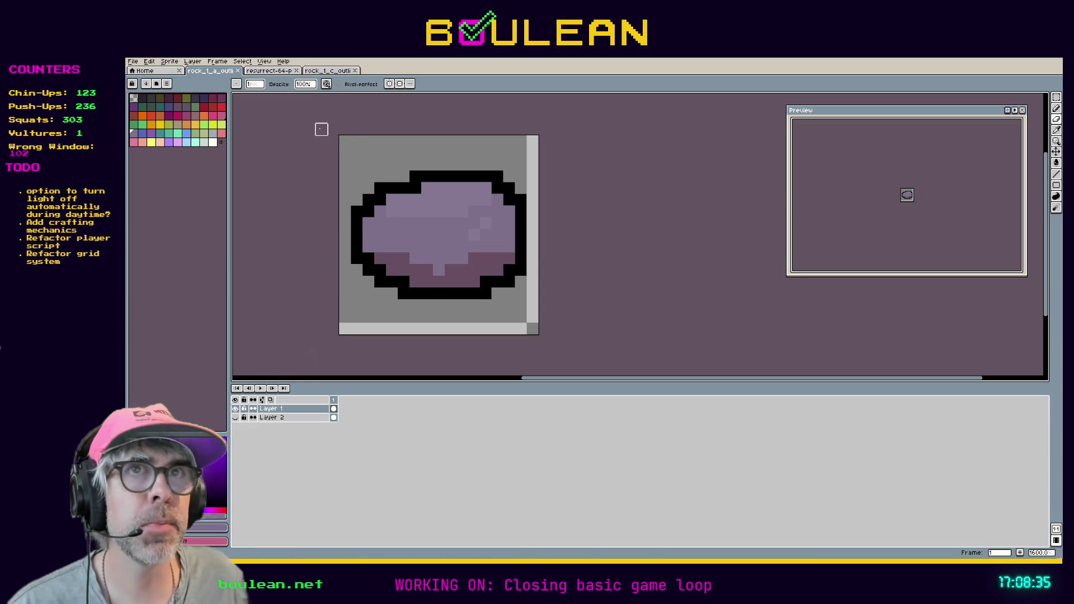
click(237, 71)
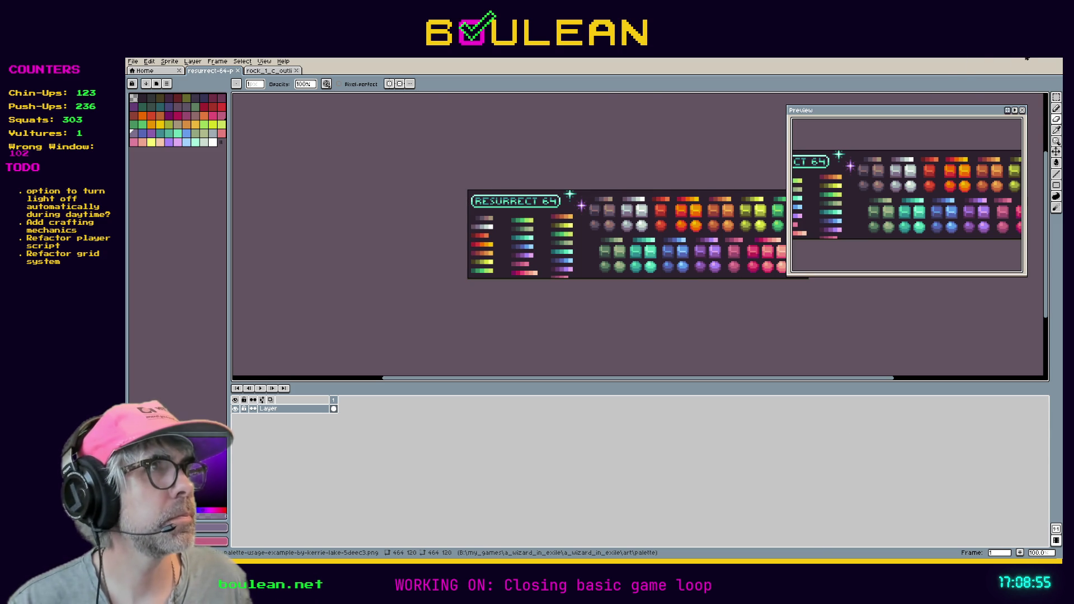
key(alt+Tab)
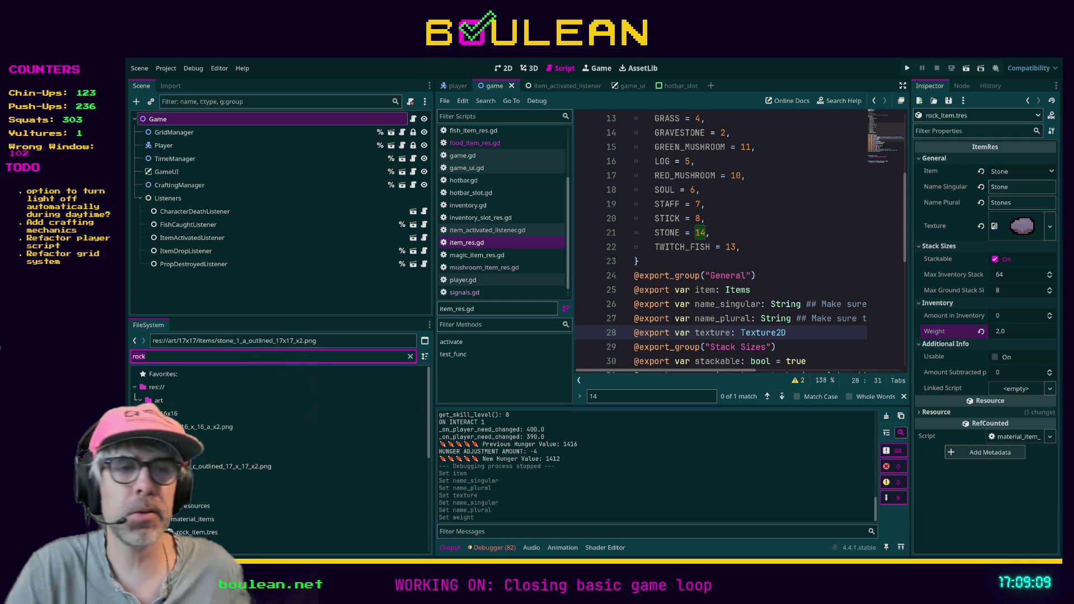
Switch from Godot to the Firefox browser window
key(alt+Tab)
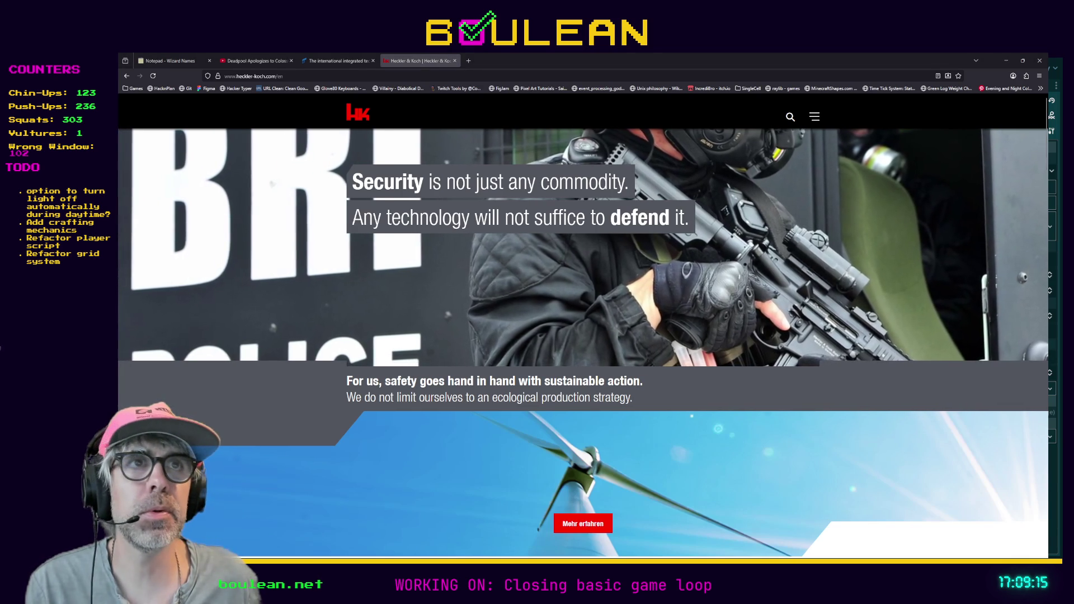
key(ctrl+t)
text(https://itch.io/jam/scream-jam-2025)
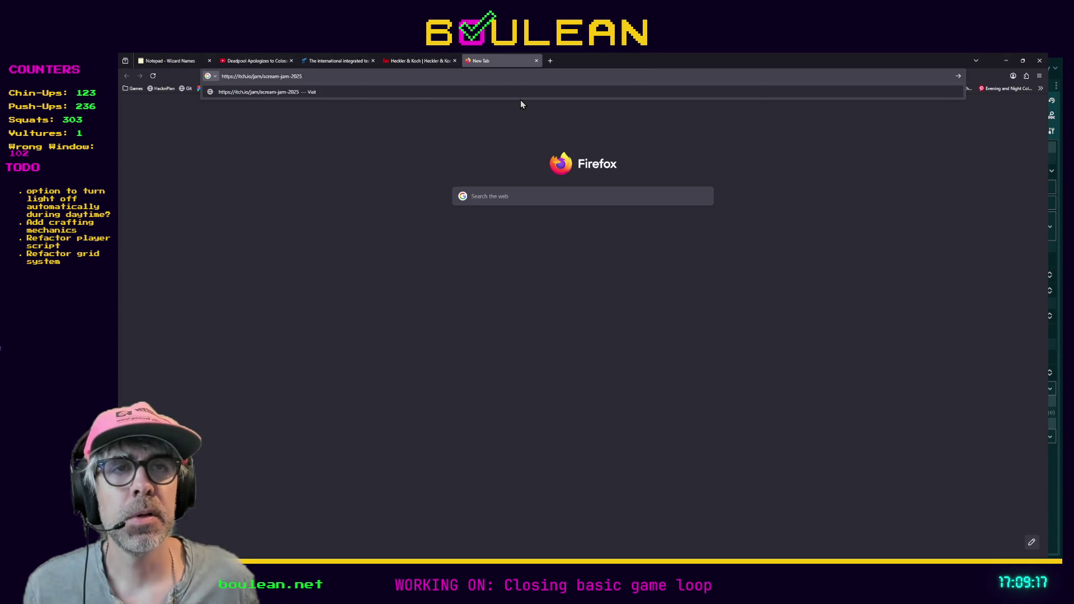
key(Return)
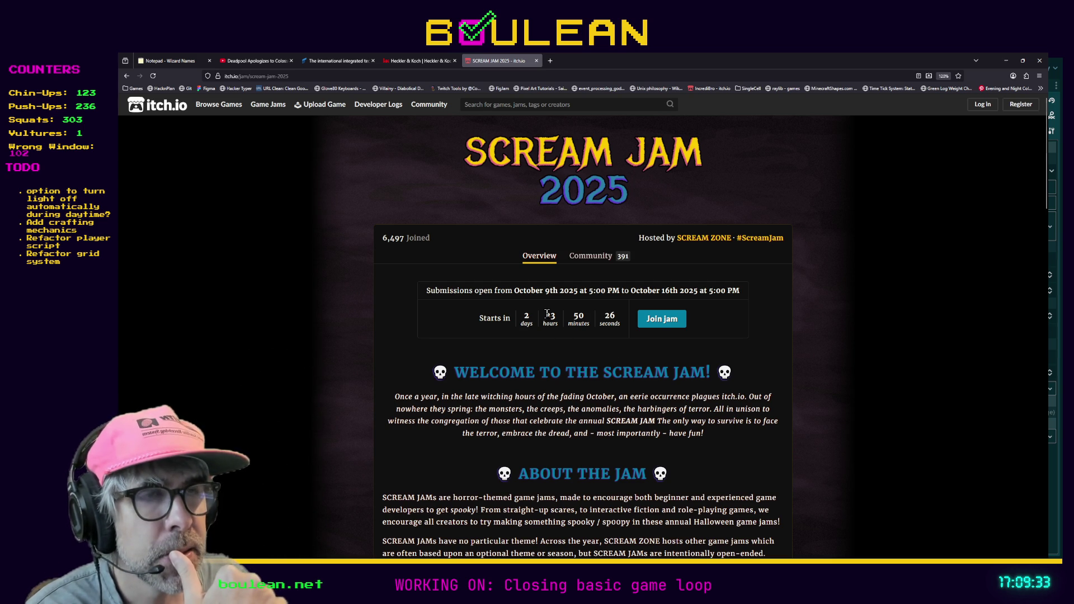
scroll(621, 349, down, 1)
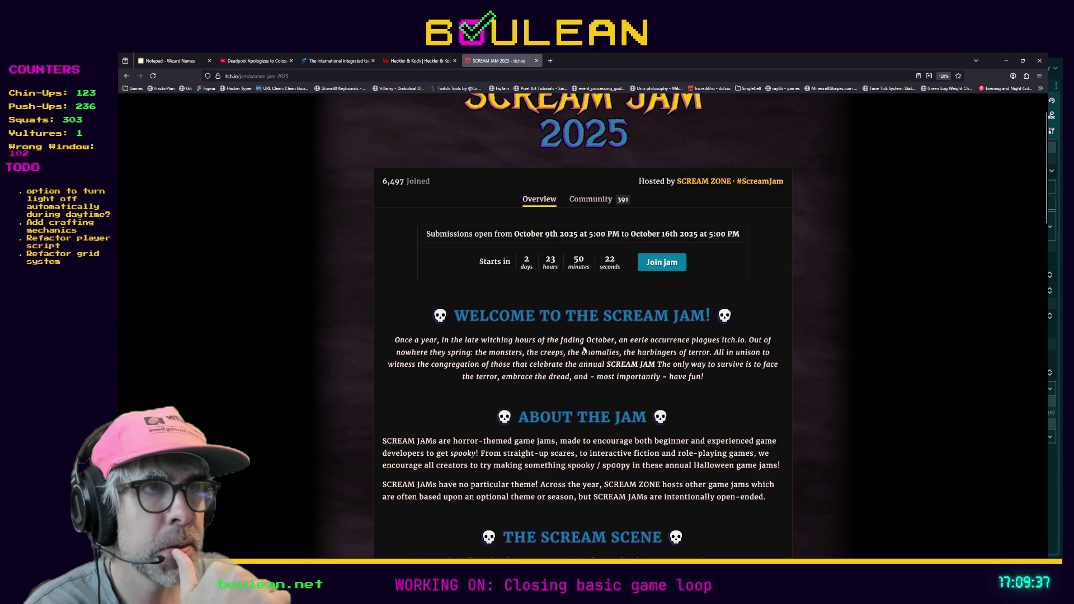
scroll(583, 349, up, 1)
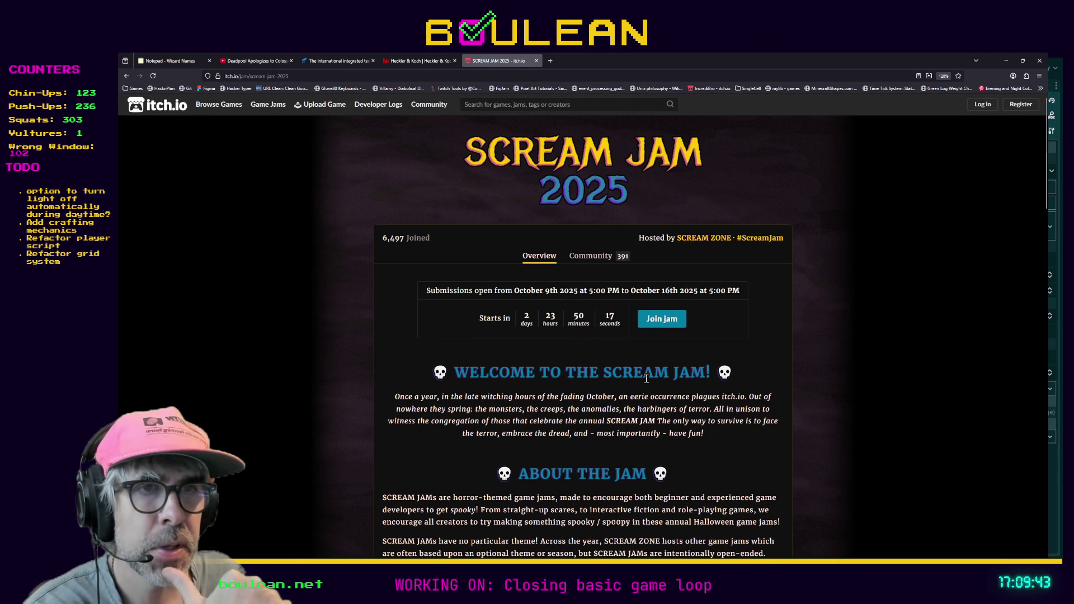
scroll(453, 406, down, 1)
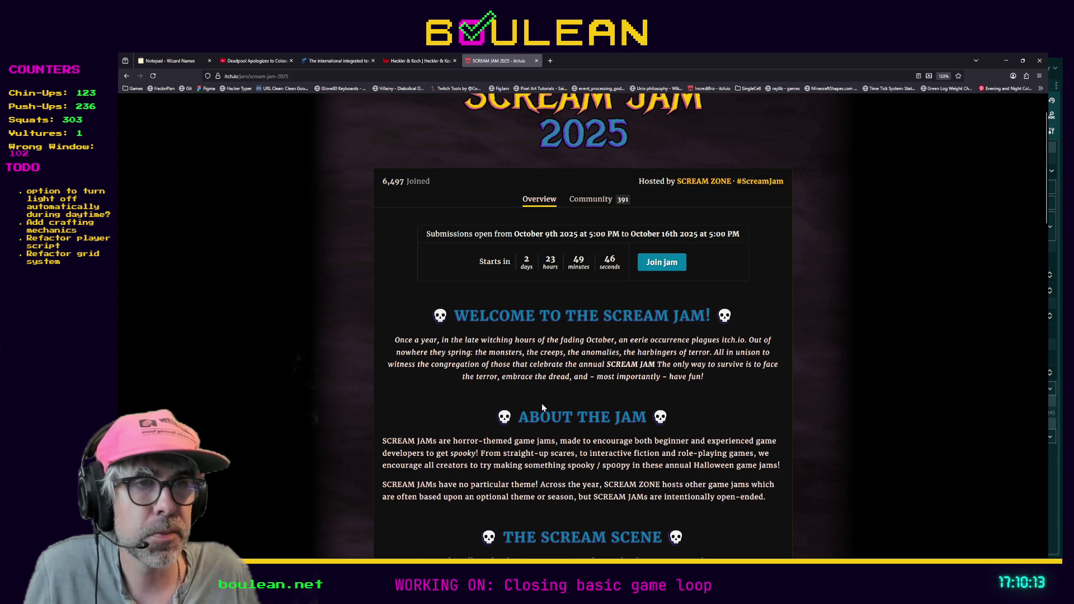
Scroll the Scream Jam 2025 page past the sponsor offers down to the Rules FAQ
scroll(418, 421, down, 1)
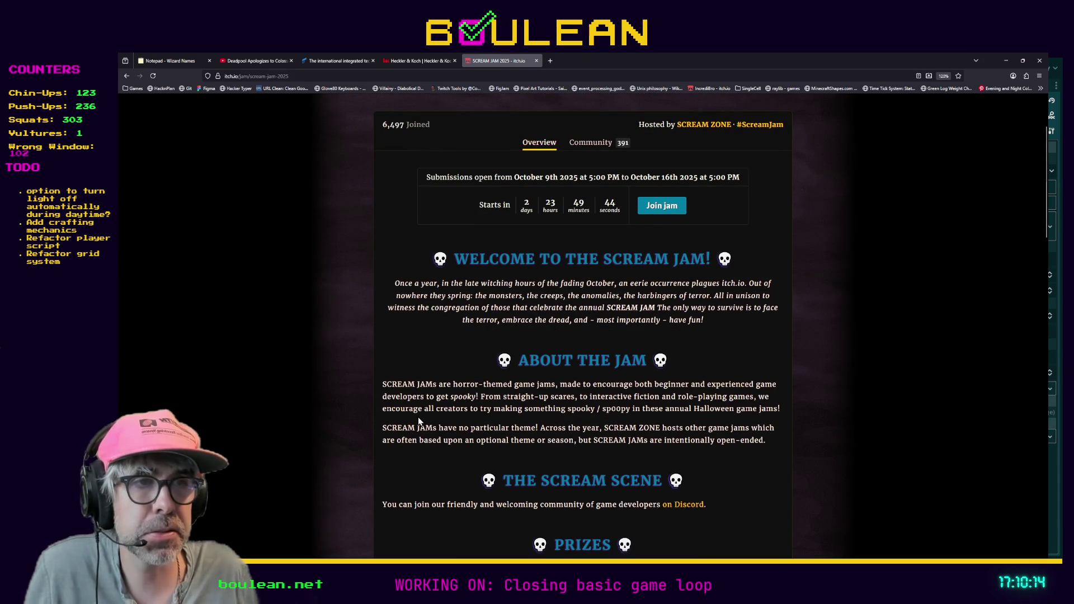
scroll(418, 418, down, 1)
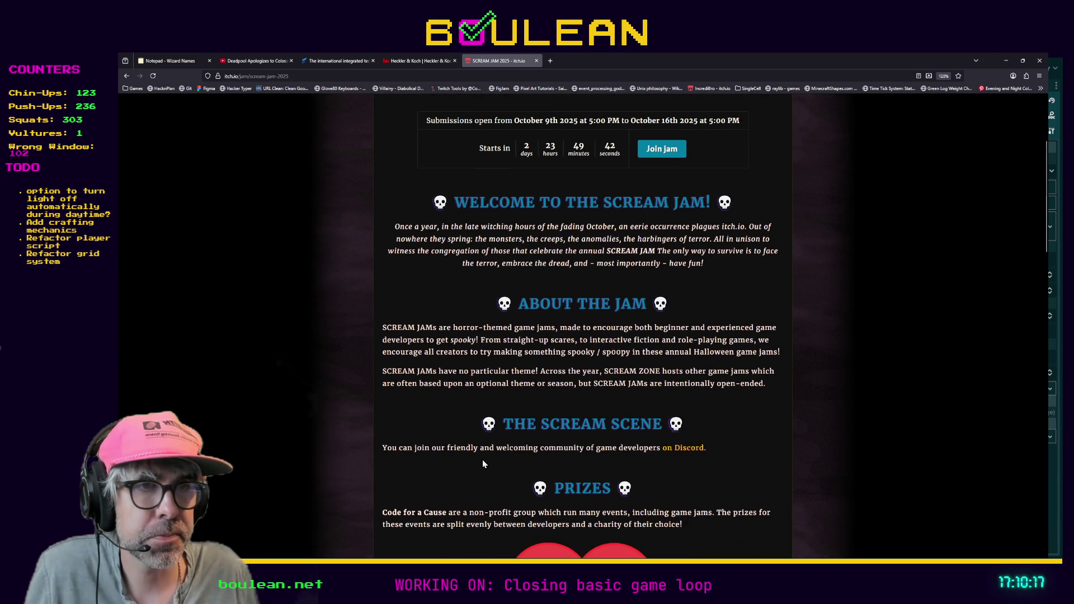
scroll(482, 460, down, 4)
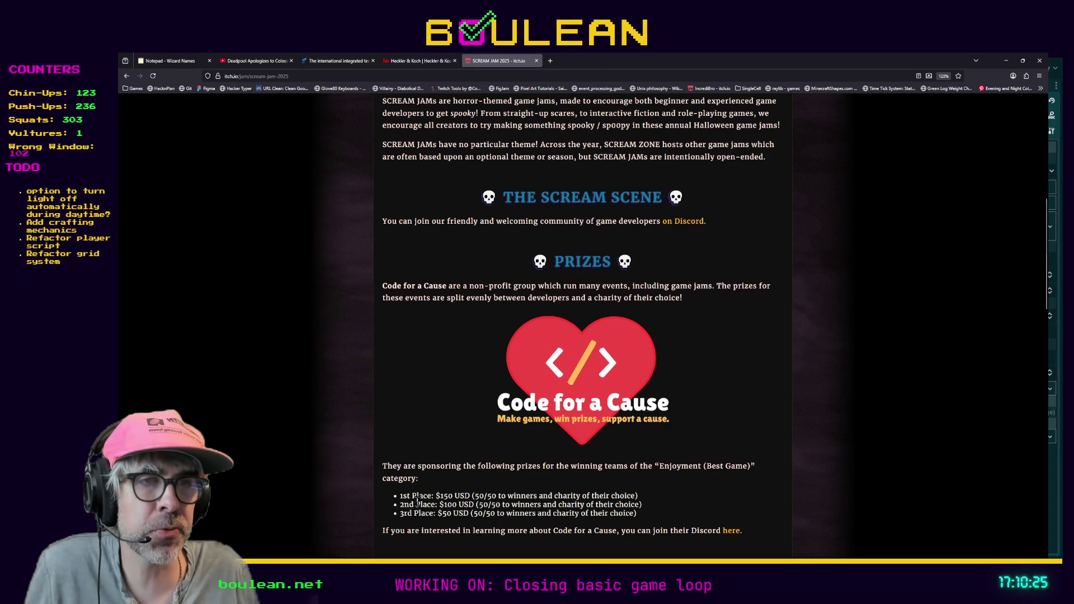
scroll(434, 494, down, 2)
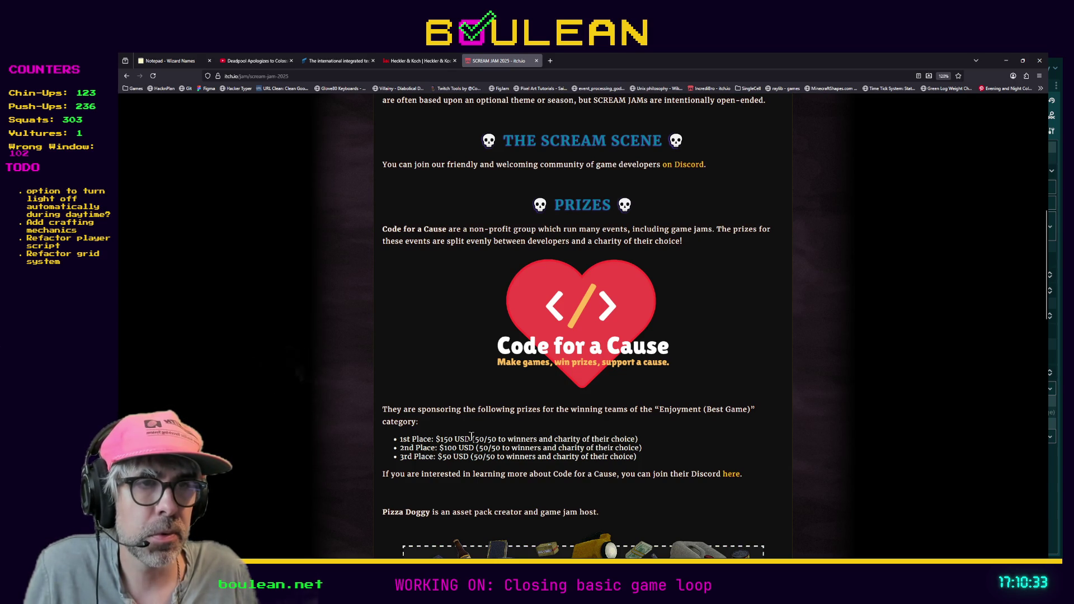
scroll(472, 442, down, 1)
scroll(472, 442, down, 3)
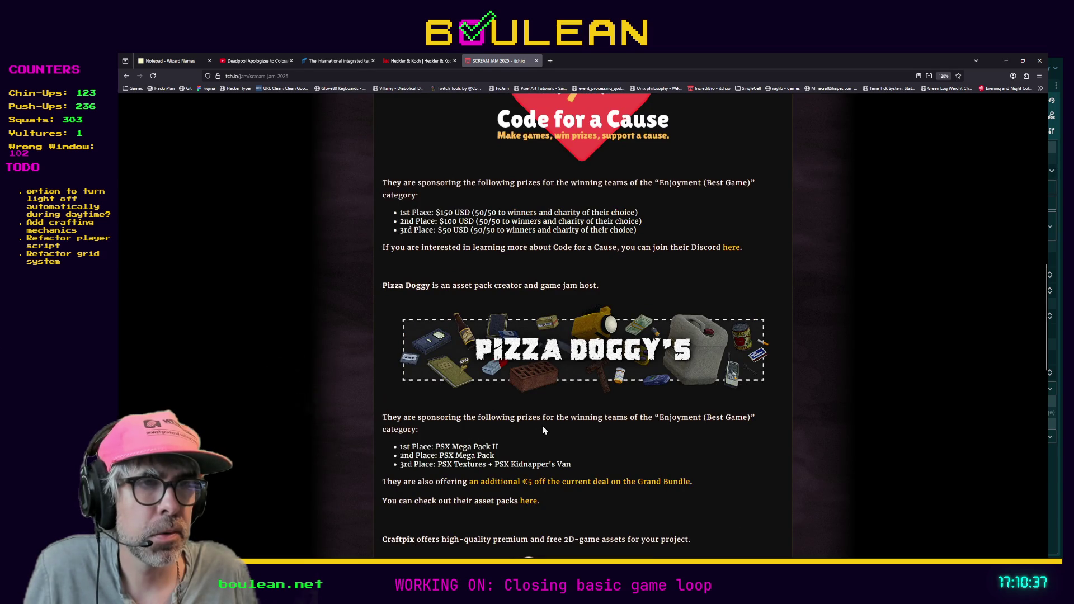
scroll(544, 430, down, 5)
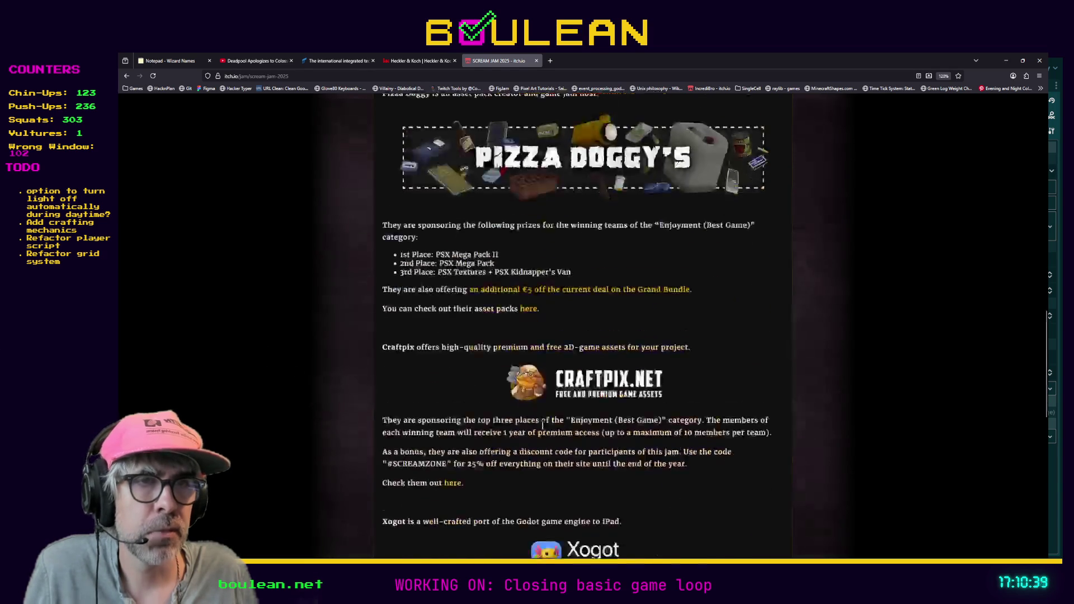
scroll(544, 430, down, 1)
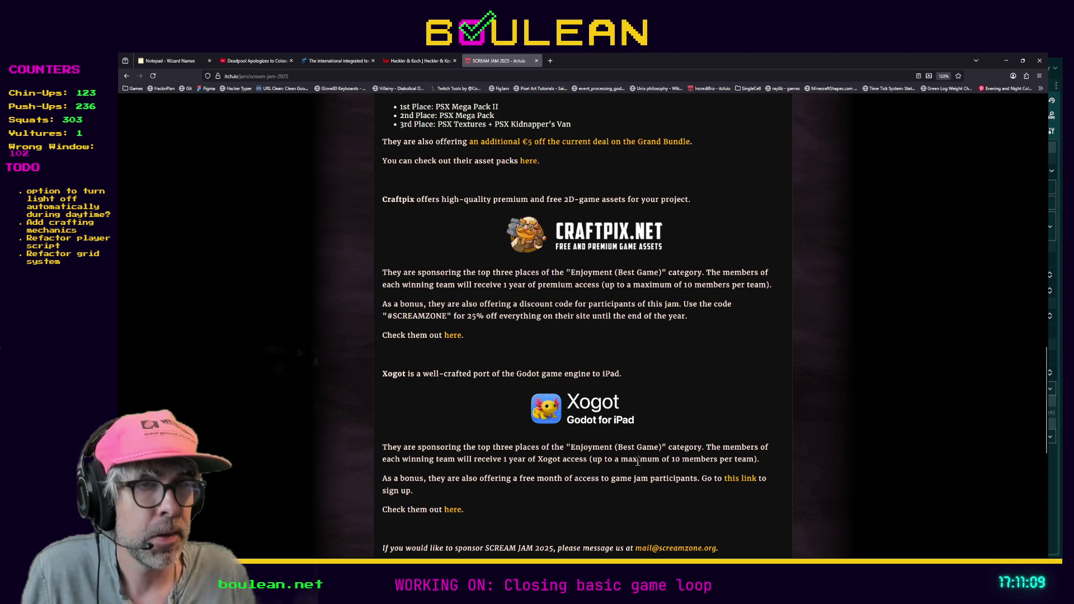
scroll(638, 463, down, 3)
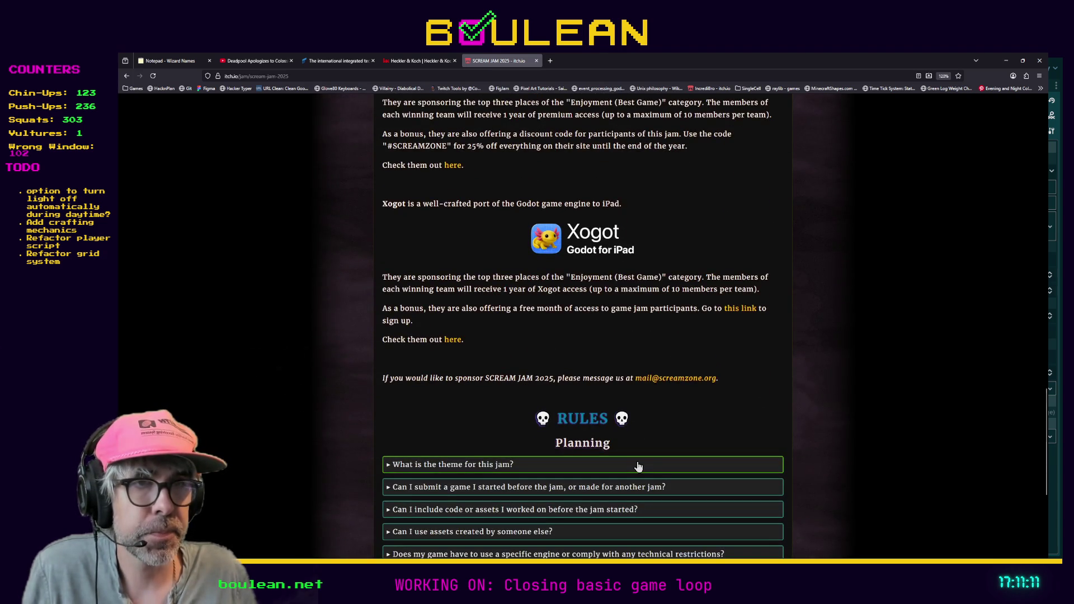
scroll(638, 466, up, 1)
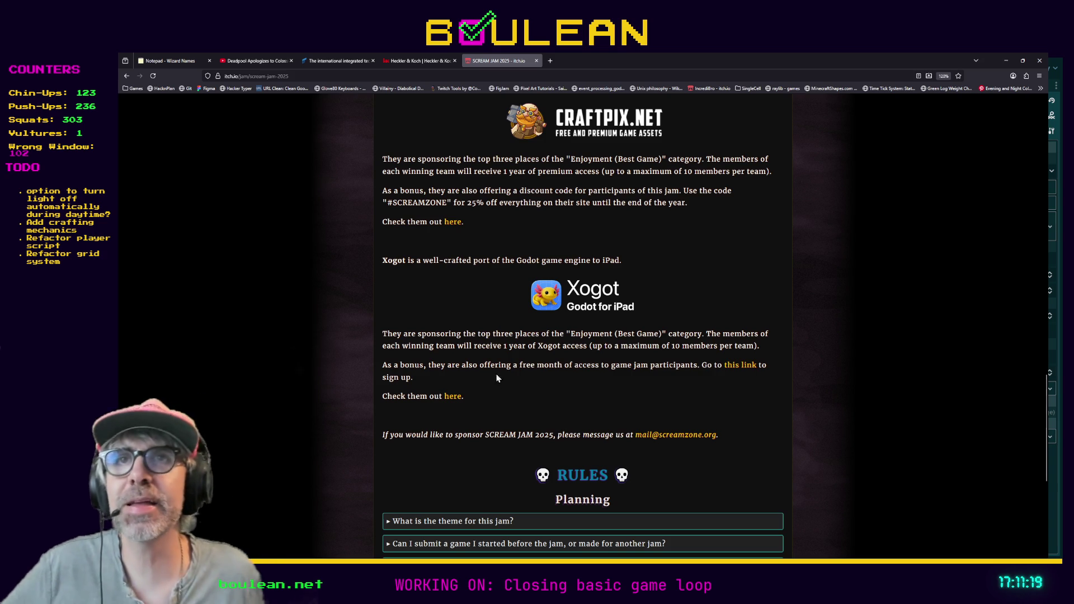
Minimize the browser and drag the dock splitters left to widen the script editor
click(1009, 62)
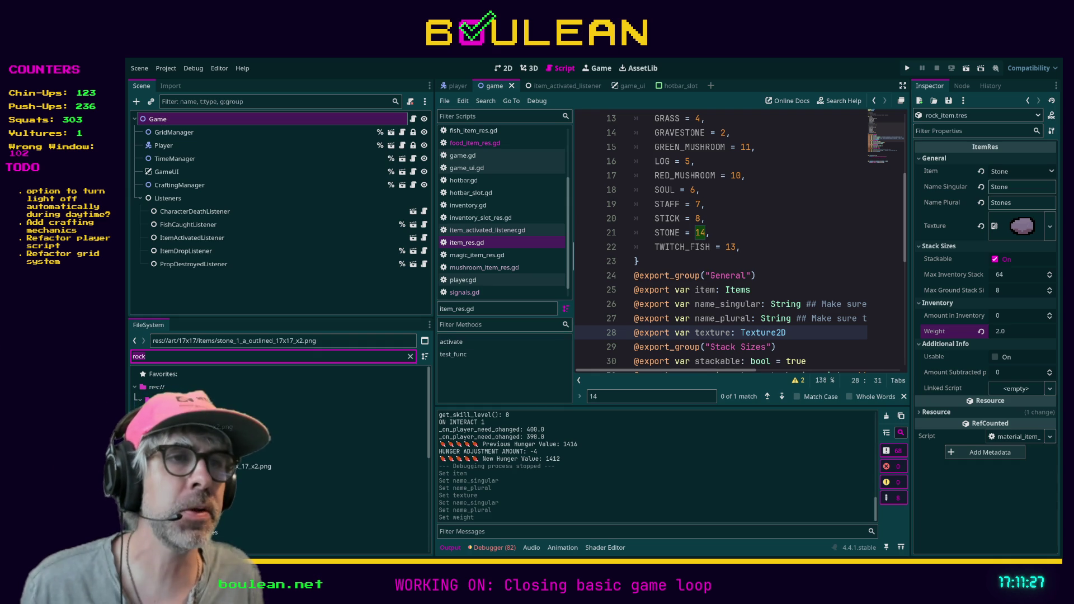
drag(572, 252, 544, 252)
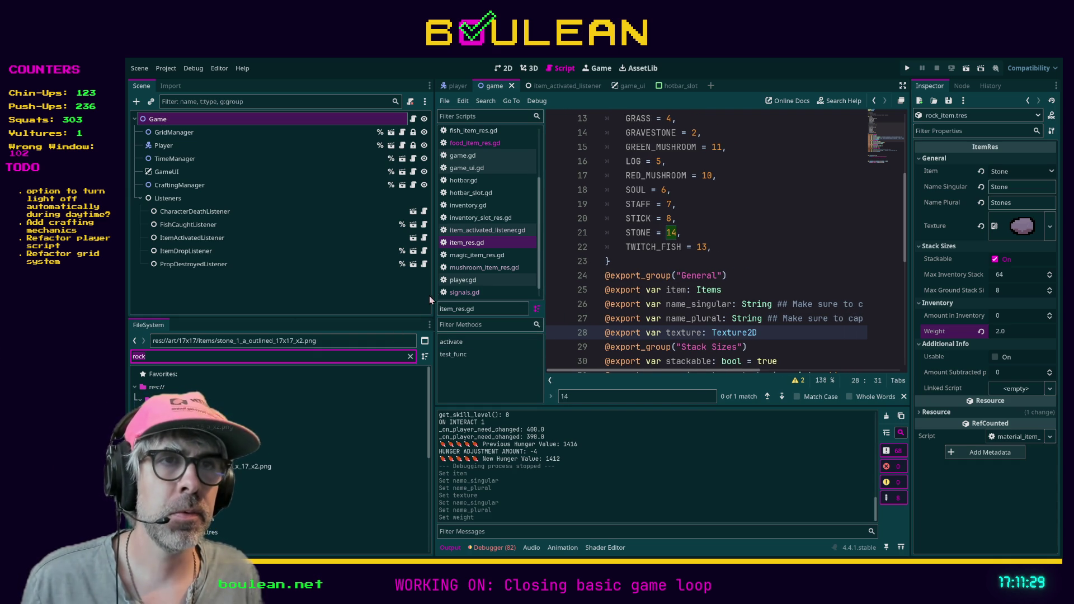
drag(433, 301, 297, 302)
click(673, 338)
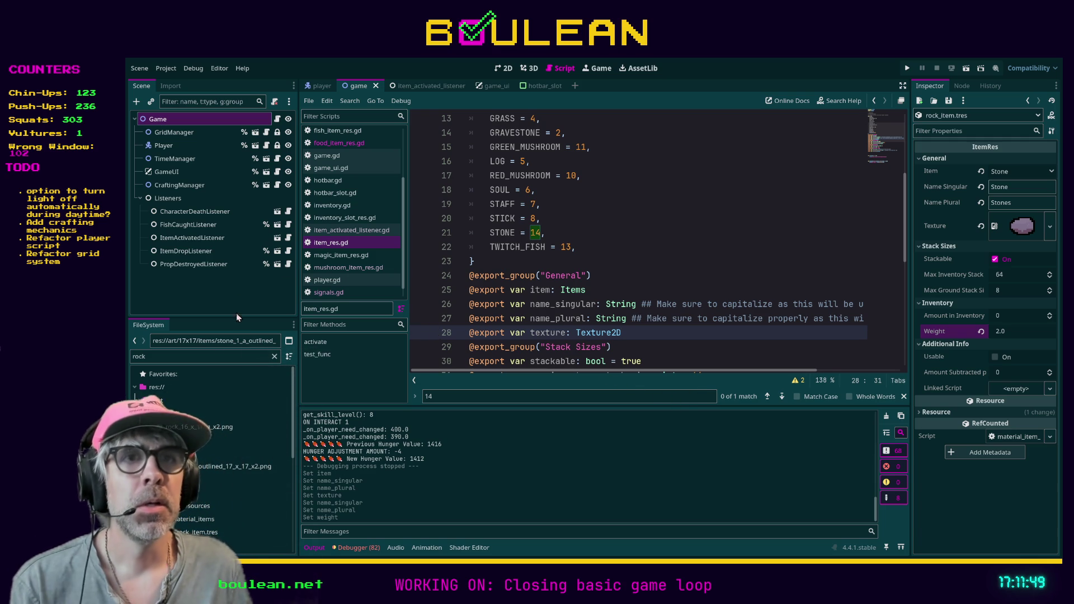
Find rock_item.tres via the FileSystem 'rock' filter and open the rock.tscn scene
click(206, 356)
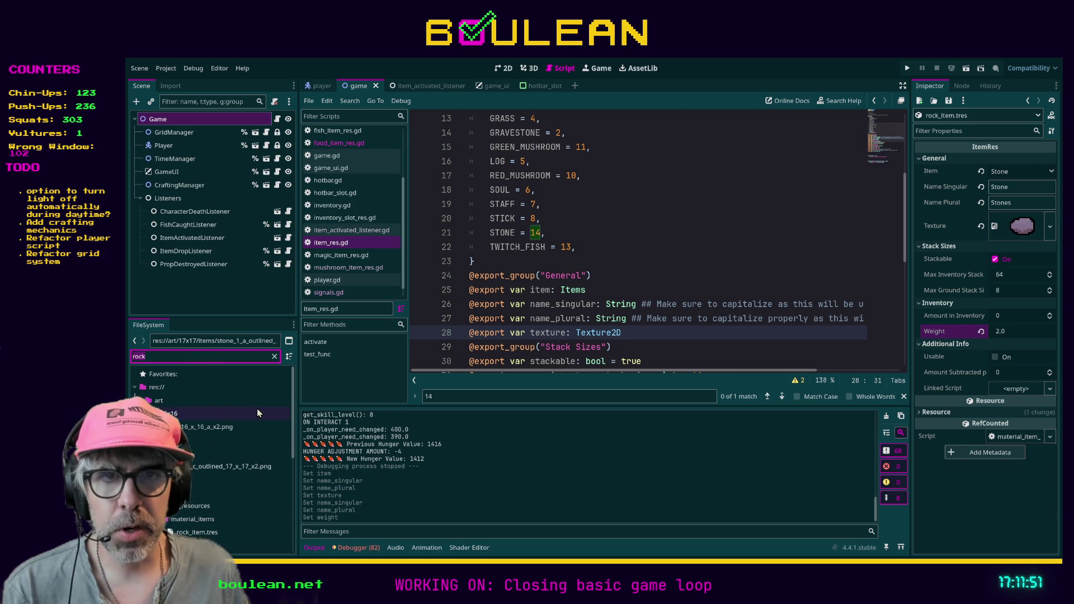
scroll(227, 456, down, 1)
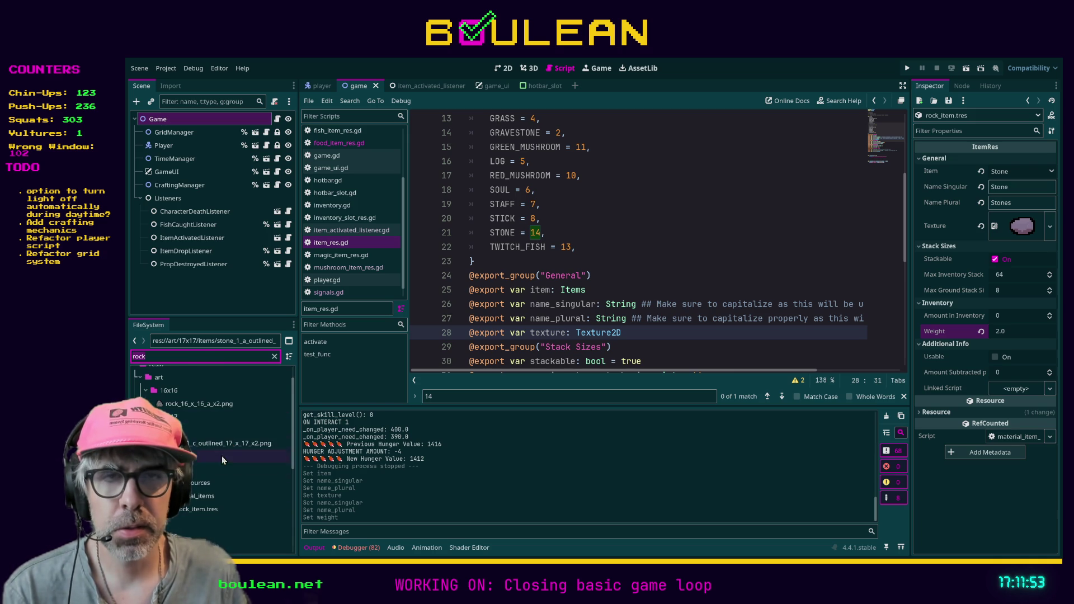
click(194, 511)
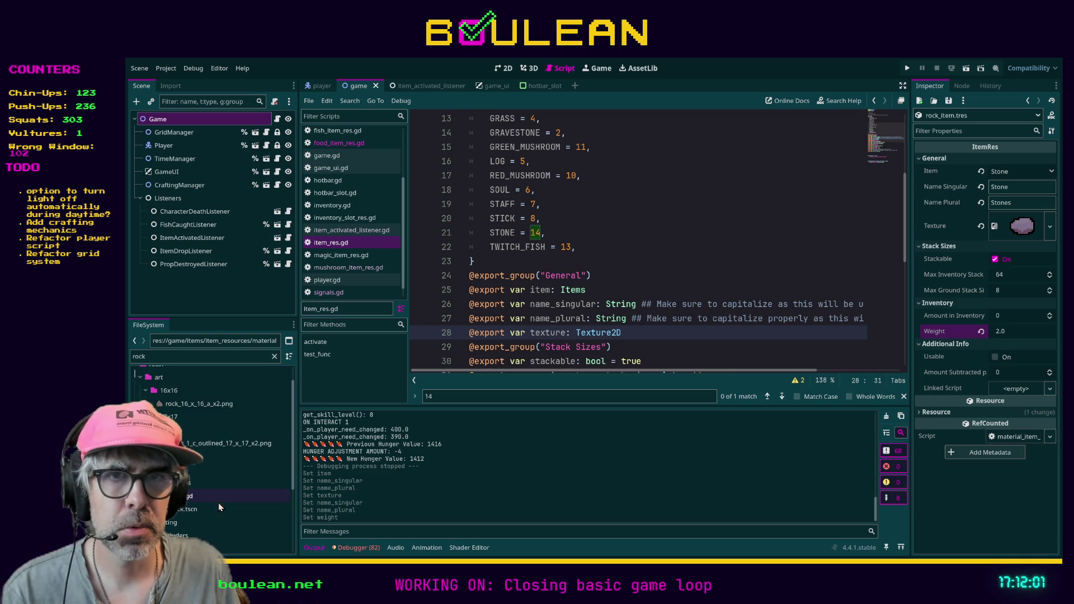
double_click(219, 508)
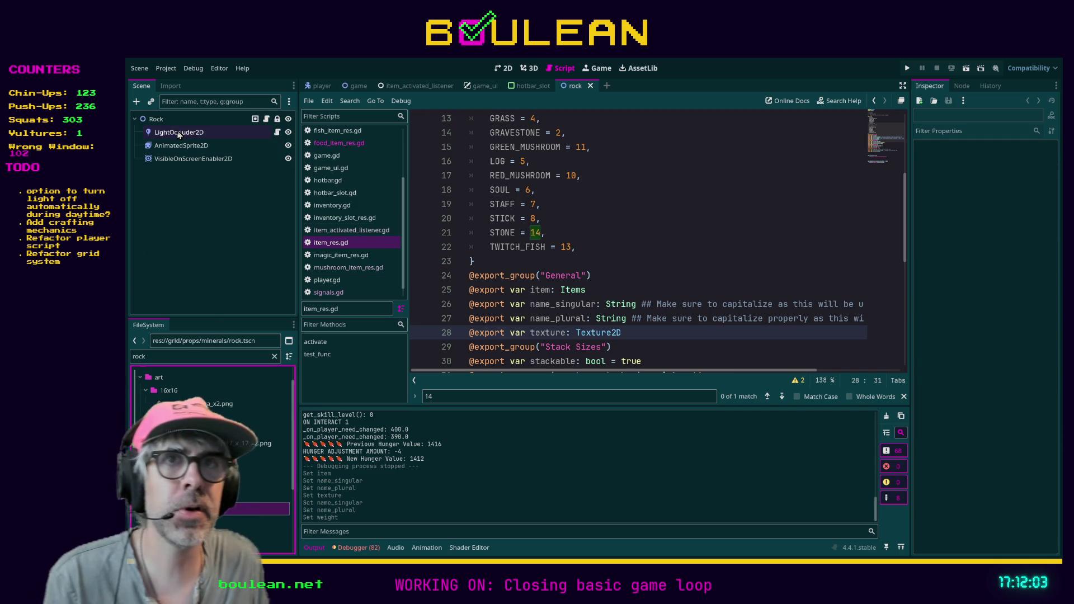
Add a DropTable child node under Rock and assign it to Rock's Drop Table property
click(166, 122)
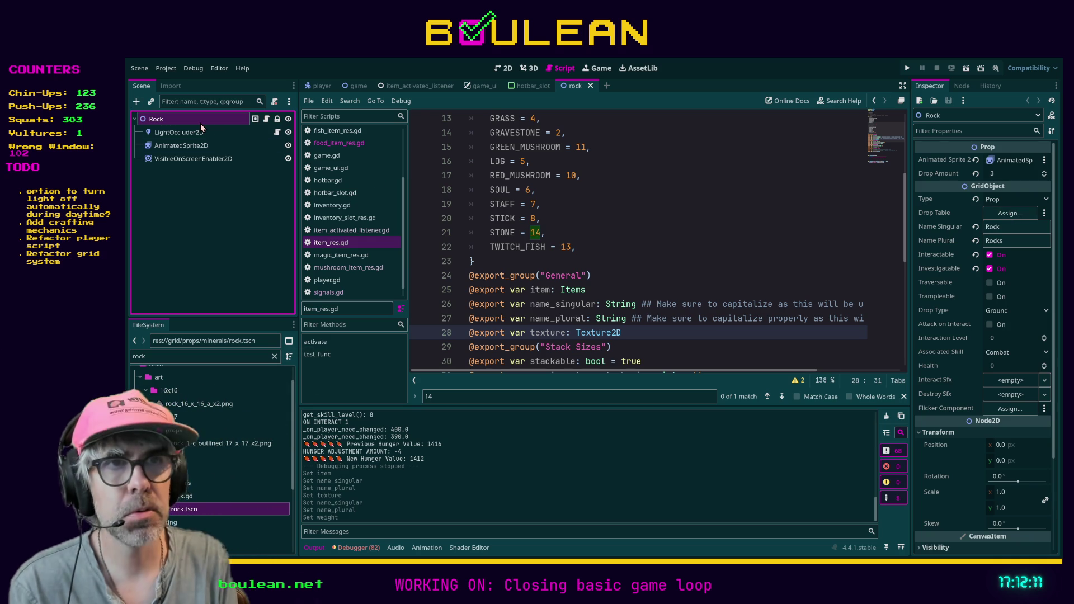
key(ctrl+a)
key(Return)
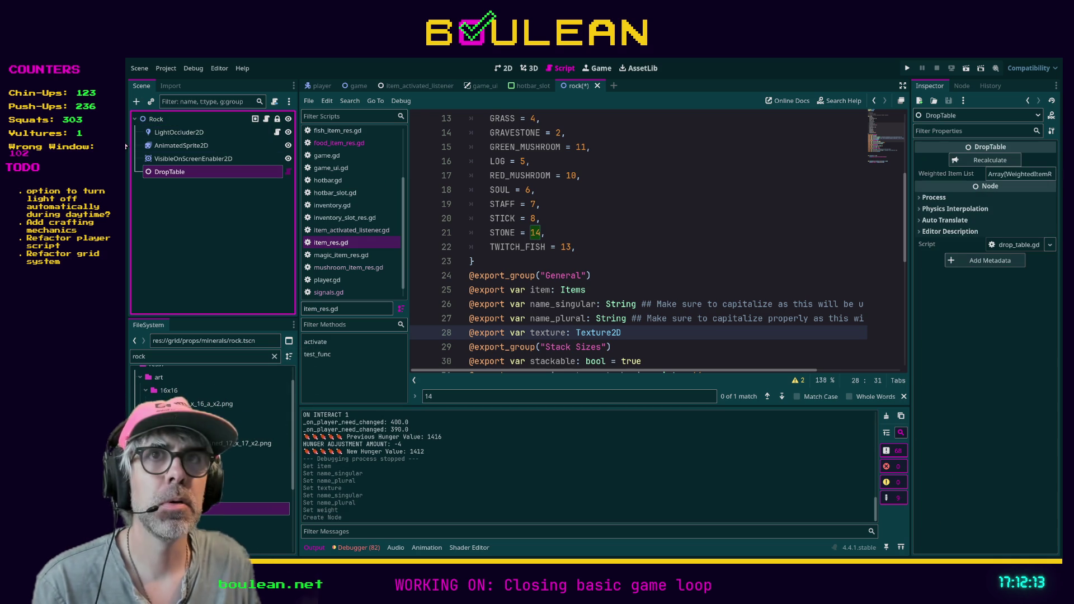
click(156, 120)
drag(168, 172, 1000, 217)
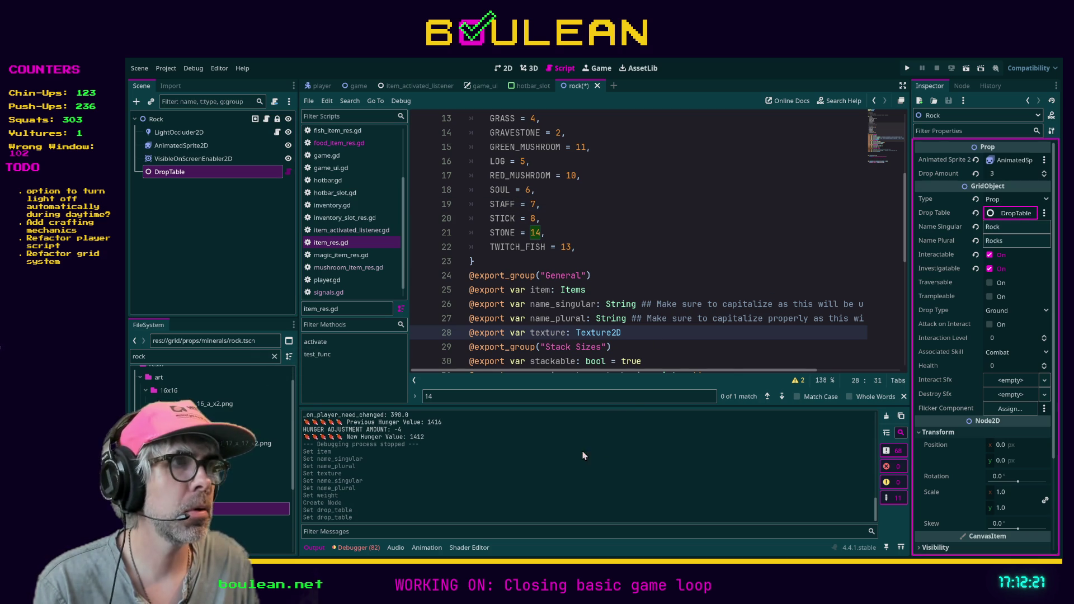
click(174, 173)
Give the DropTable's Weighted Item List a single New WeightedItem element and expand it
key(Up)
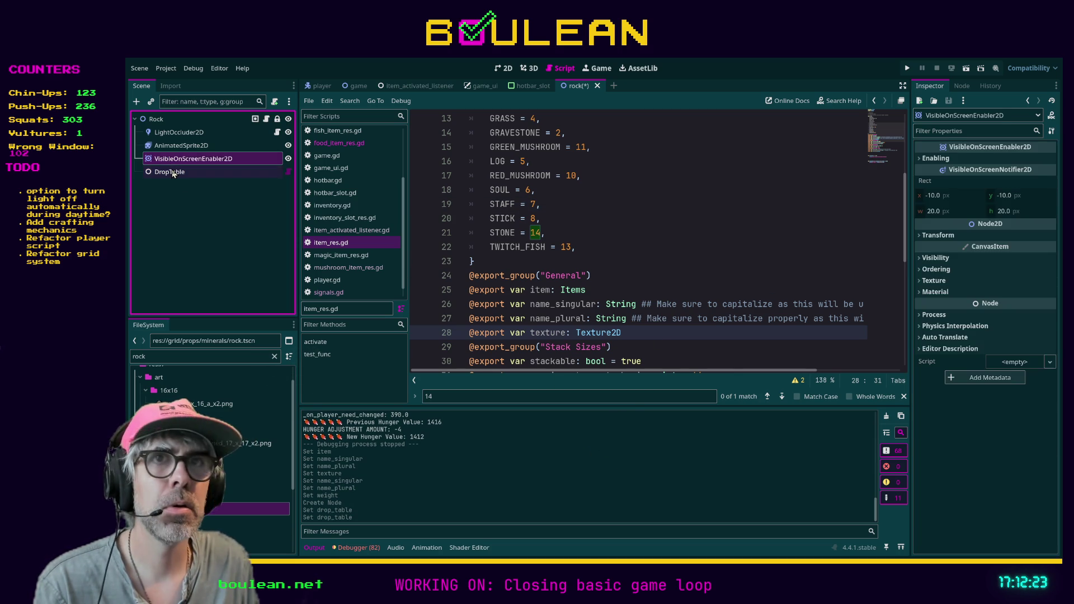
click(173, 174)
click(1017, 175)
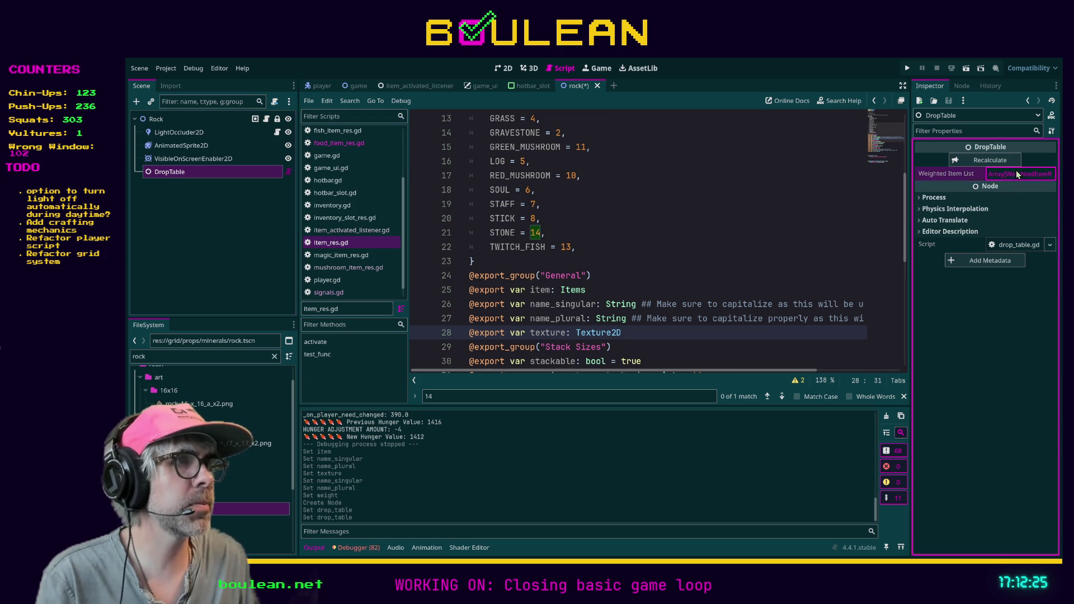
click(1018, 176)
click(990, 205)
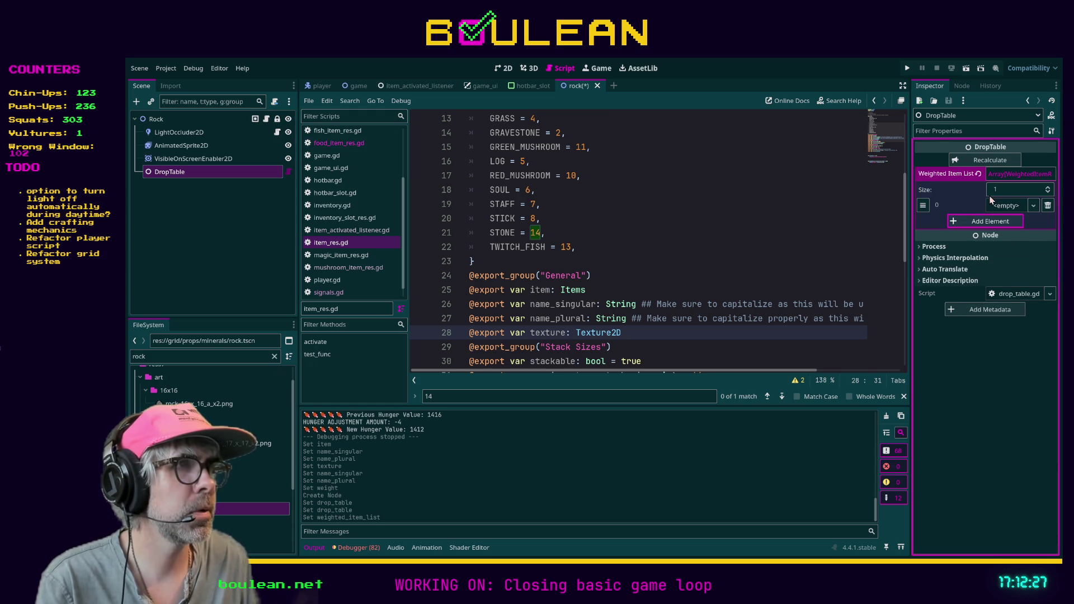
click(1034, 206)
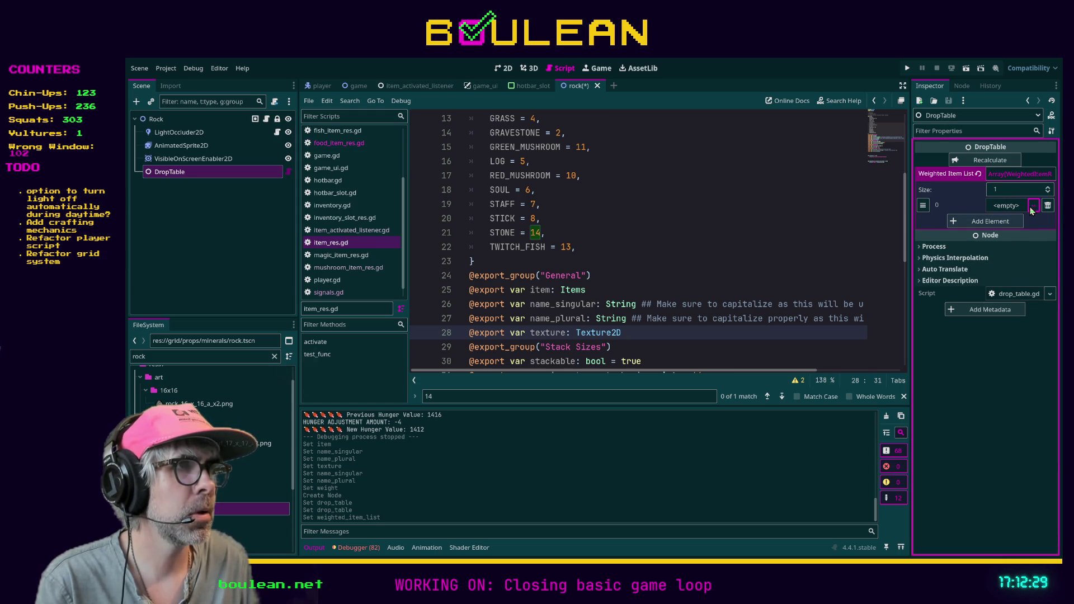
click(1010, 221)
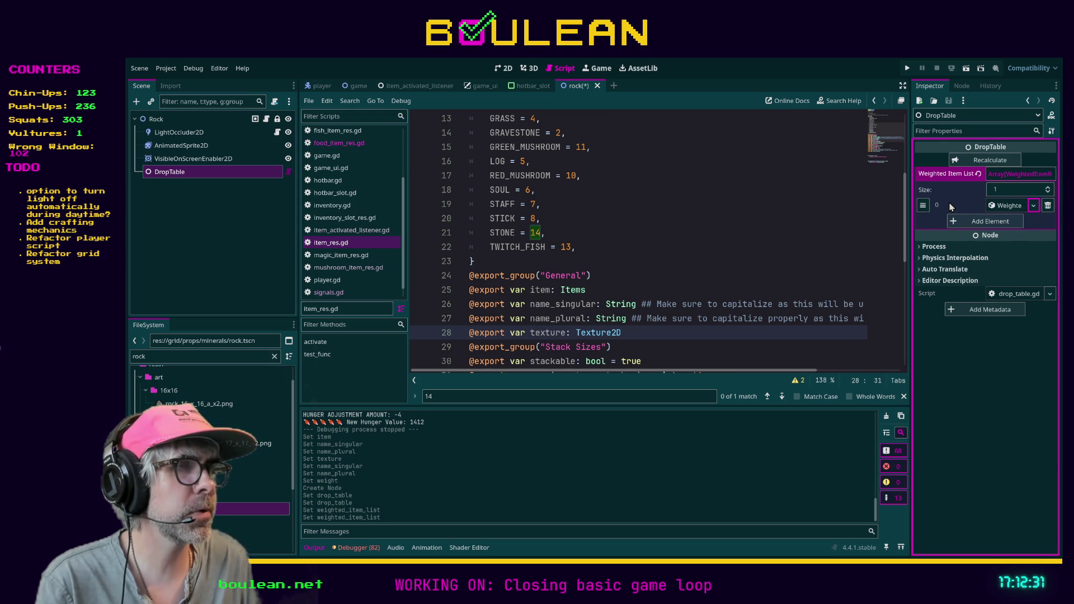
click(983, 222)
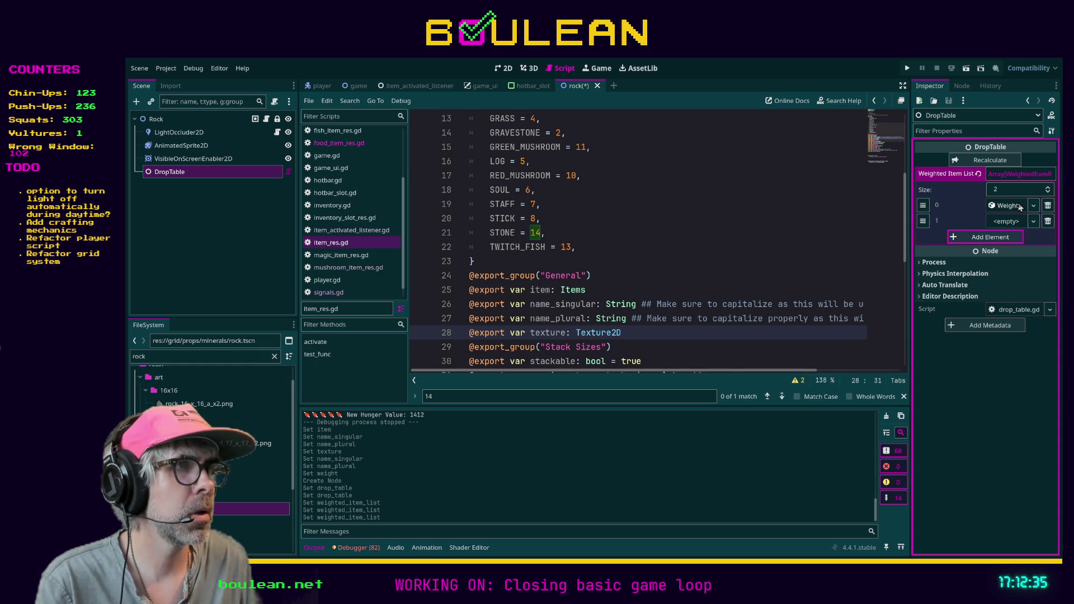
click(1048, 221)
click(1009, 206)
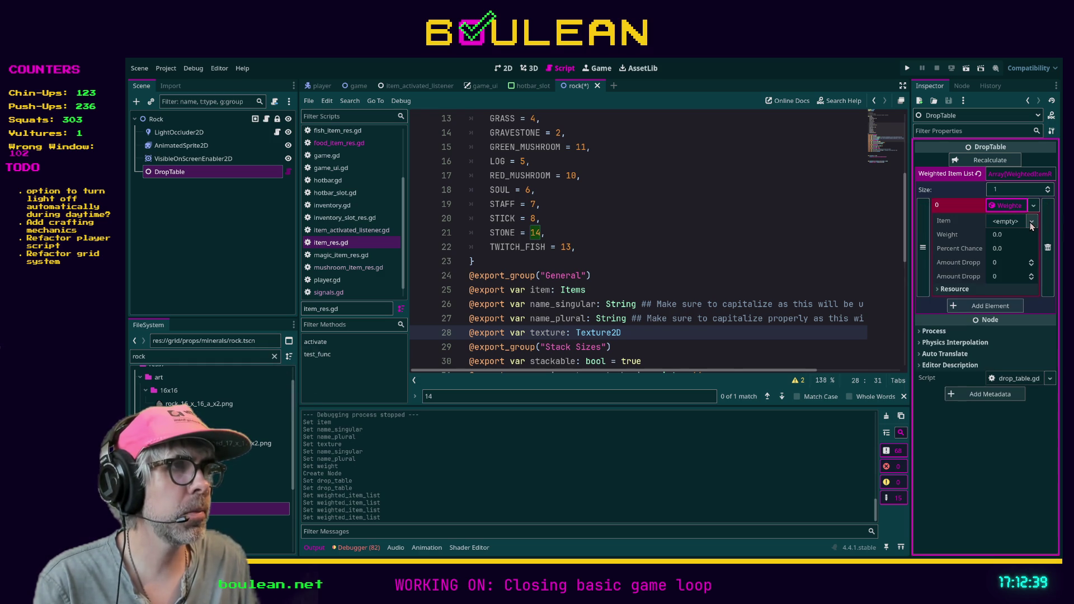
click(1032, 223)
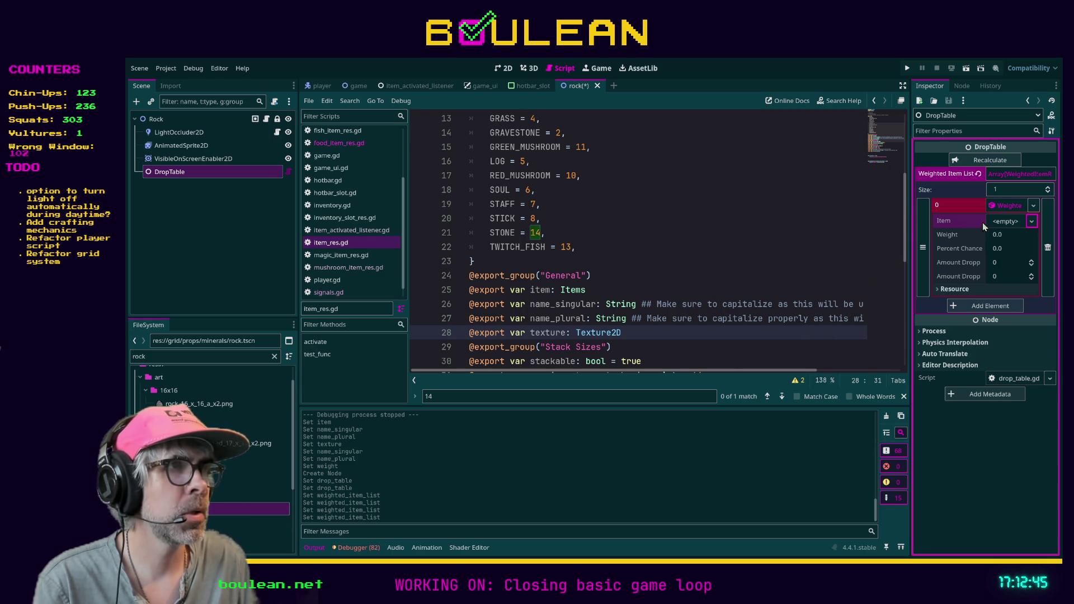
Filter the FileSystem for 'stone' and select stone_item.tres
double_click(194, 355)
text(stone)
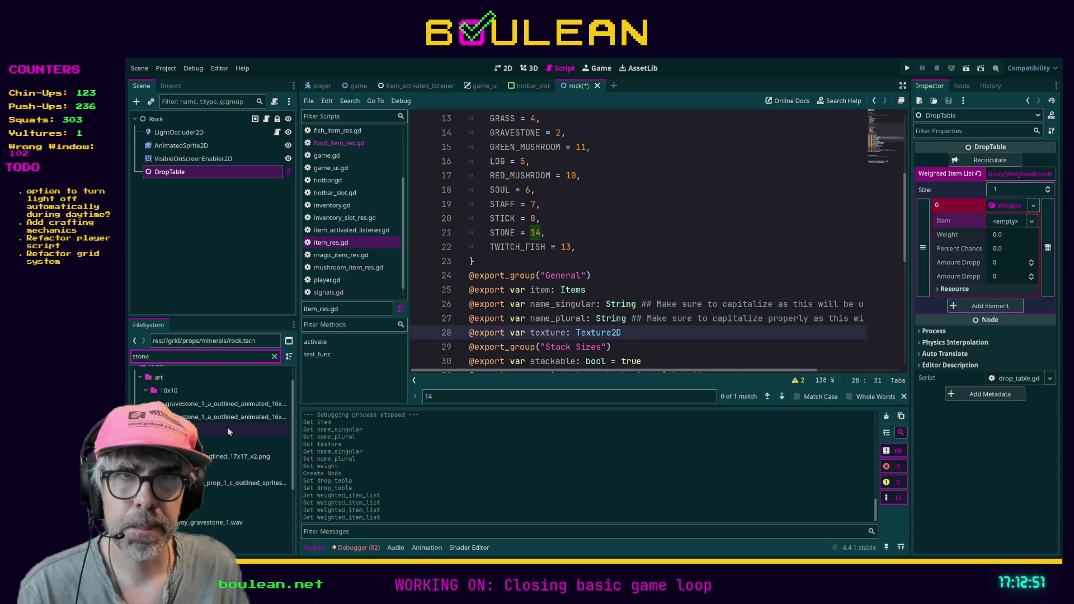
mouse_move(227, 432)
mouse_down()
mouse_move(241, 458)
mouse_move(210, 463)
mouse_move(227, 469)
mouse_up()
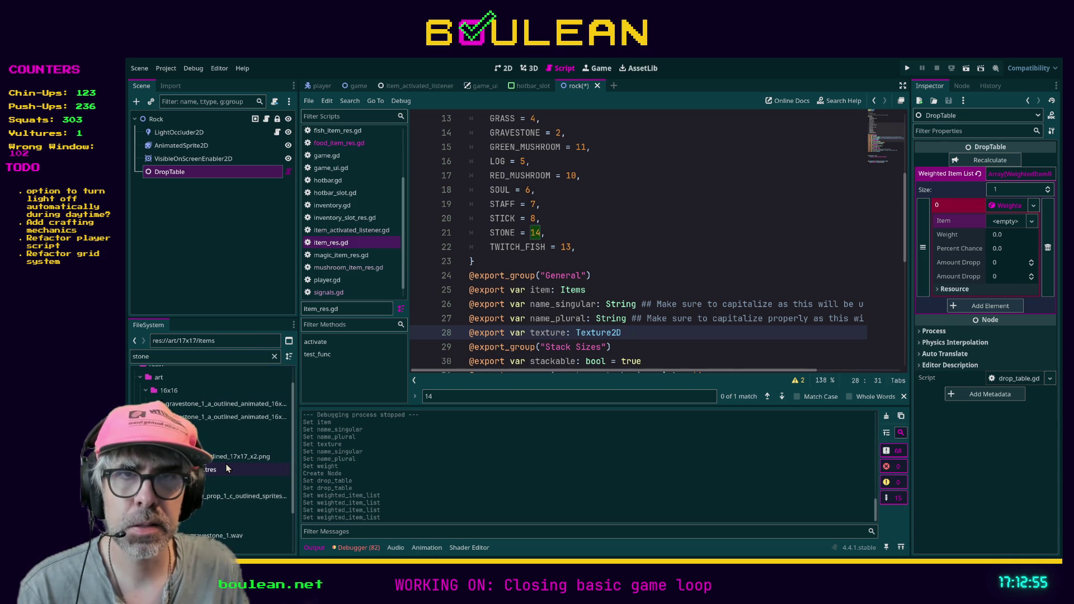
key(ctrl+z)
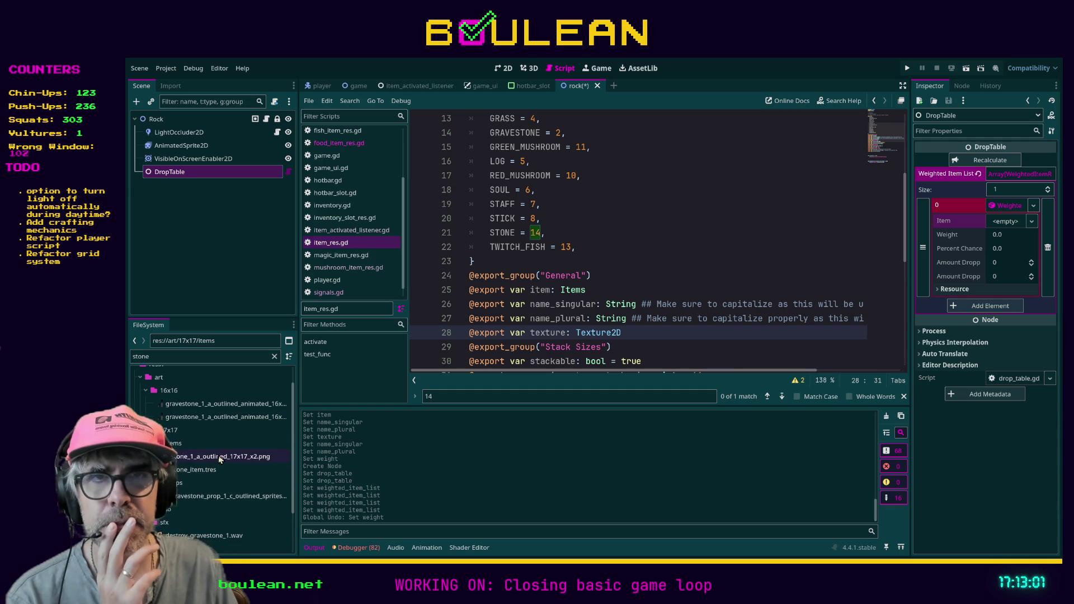
scroll(220, 458, up, 2)
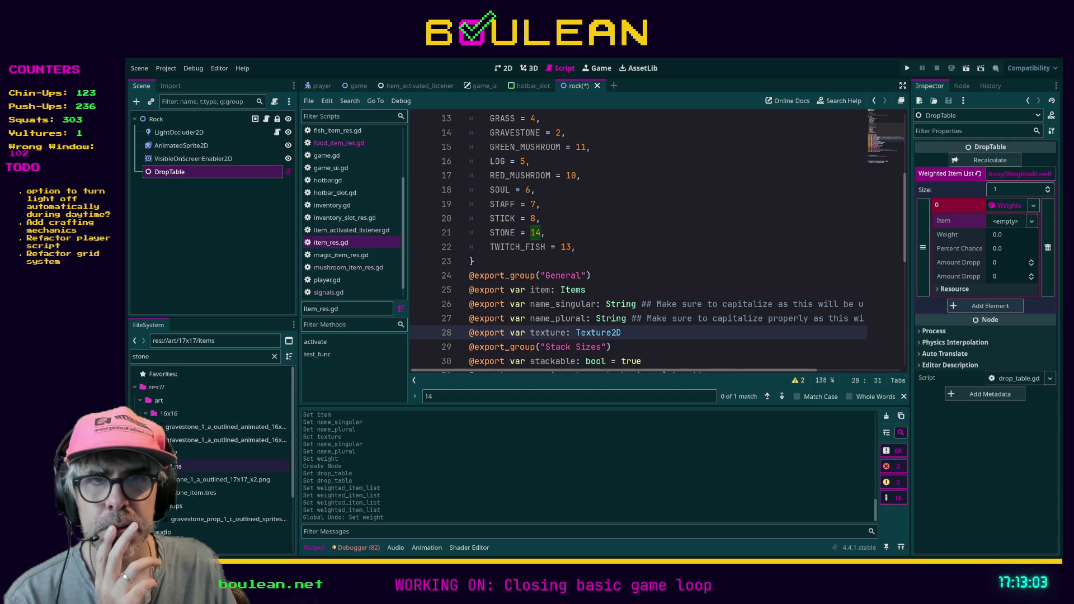
click(201, 493)
scroll(200, 463, down, 3)
scroll(201, 463, down, 2)
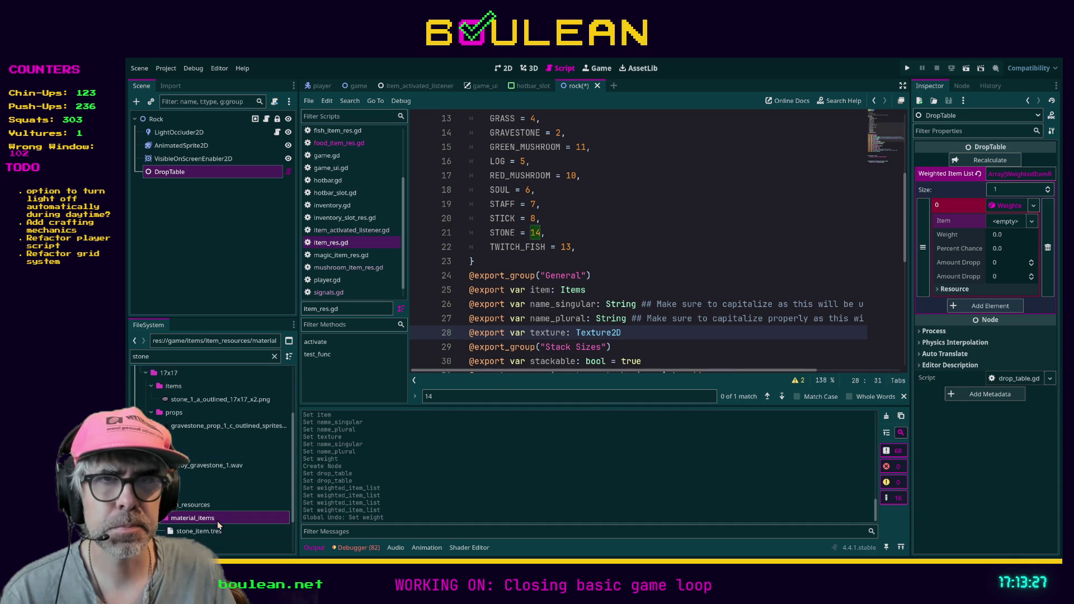
Set the drop entry to stone_item with weight 1, dropping minimum 1 and maximum 3
mouse_move(216, 536)
mouse_down()
mouse_move(862, 336)
mouse_move(1004, 224)
mouse_up()
click(1002, 235)
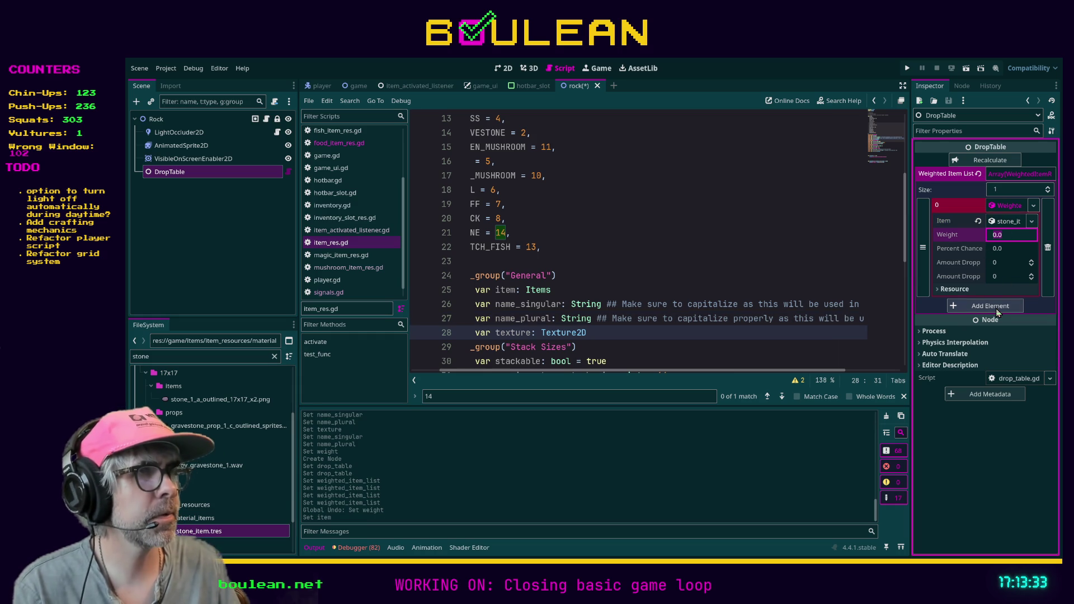
text(1)
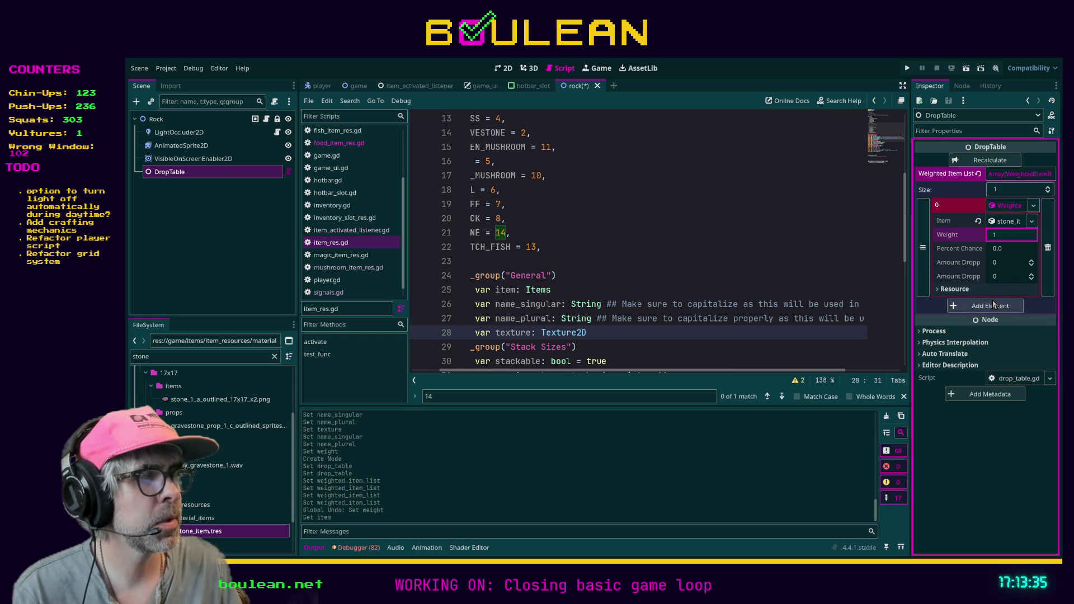
click(986, 162)
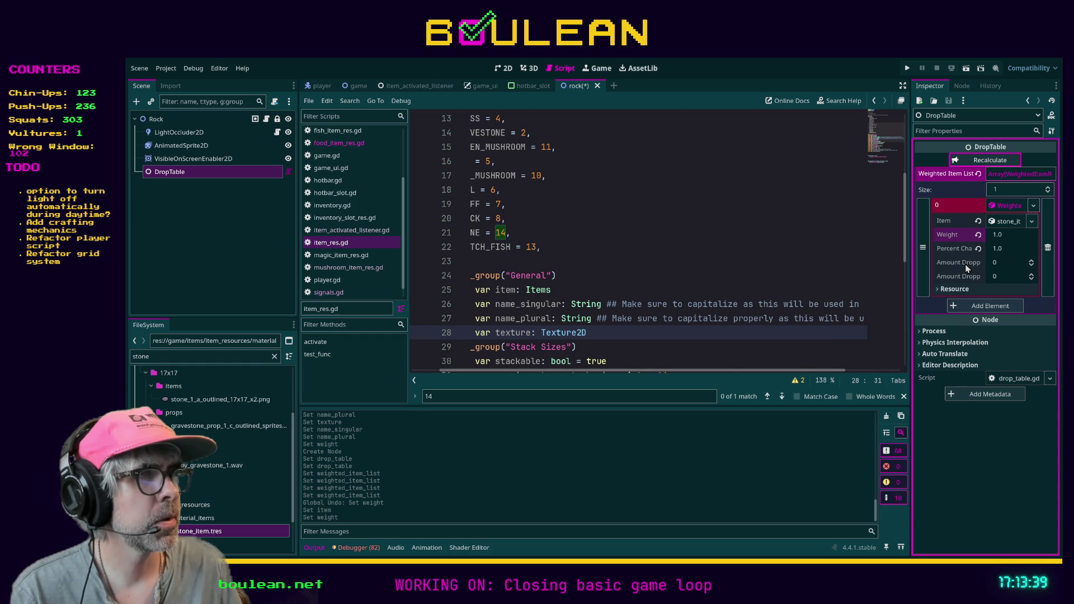
click(993, 263)
text(1)
click(1005, 277)
text(3)
click(984, 160)
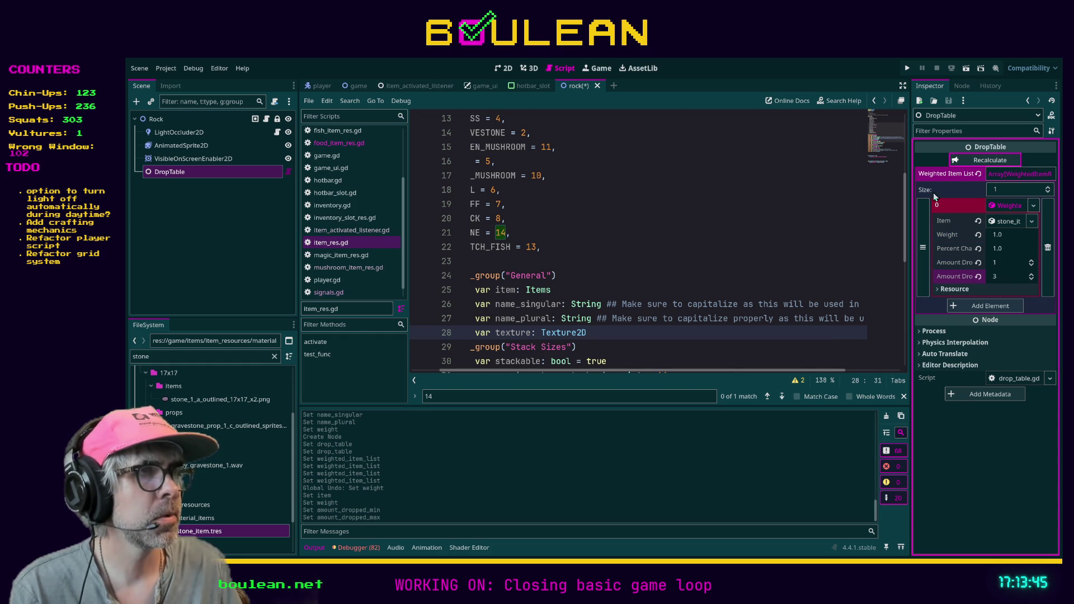
Save the rock scene with Ctrl+S and reselect the Rock node
click(774, 244)
key(ctrl+s)
click(196, 120)
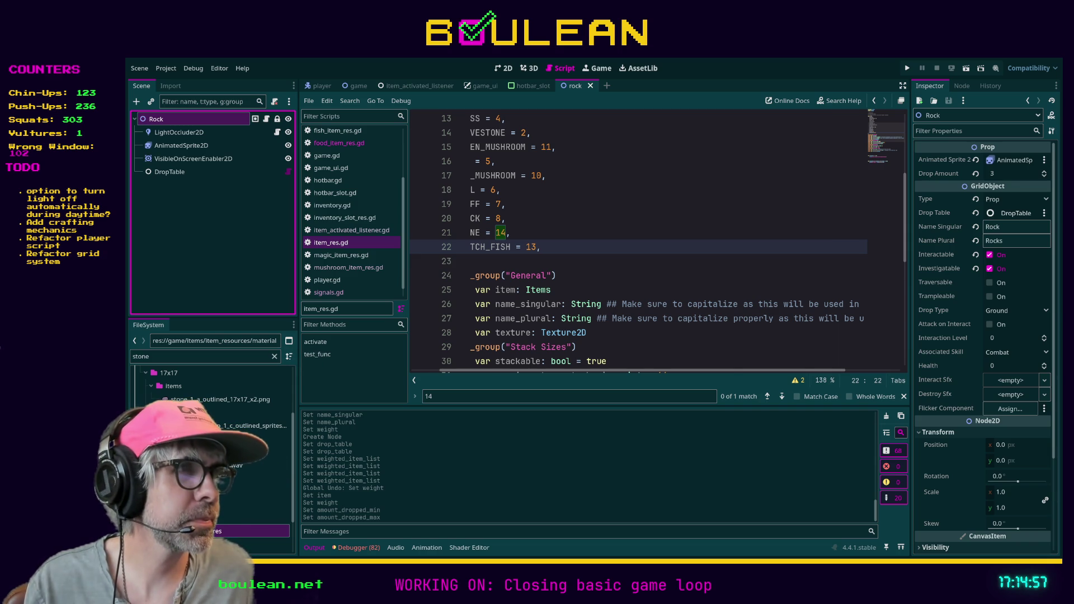
click(761, 330)
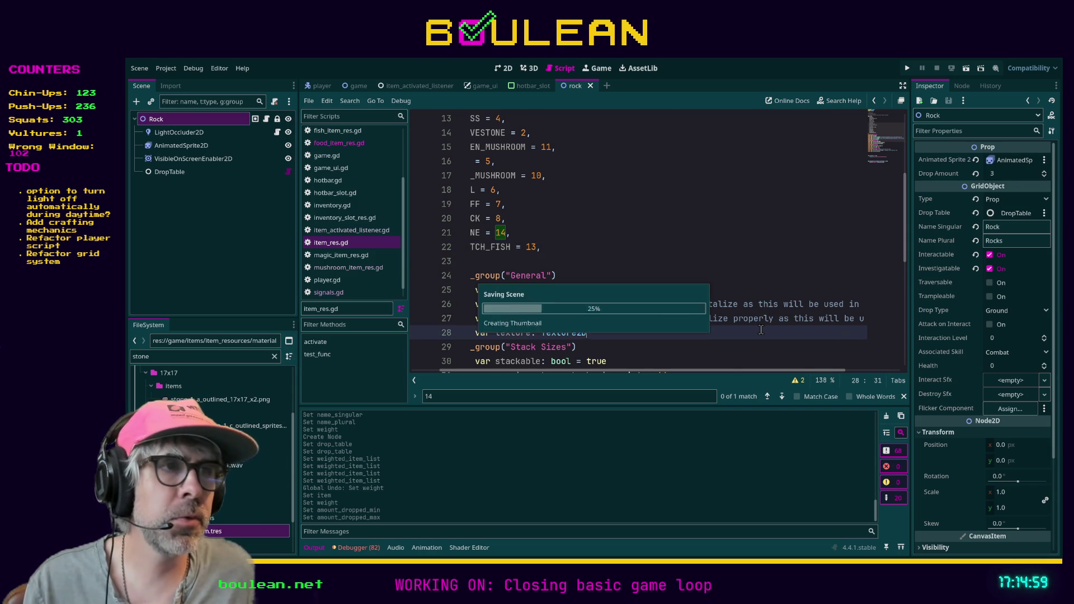
Run the game with F5 and filter the FileSystem dock for 'rock'
key(F5)
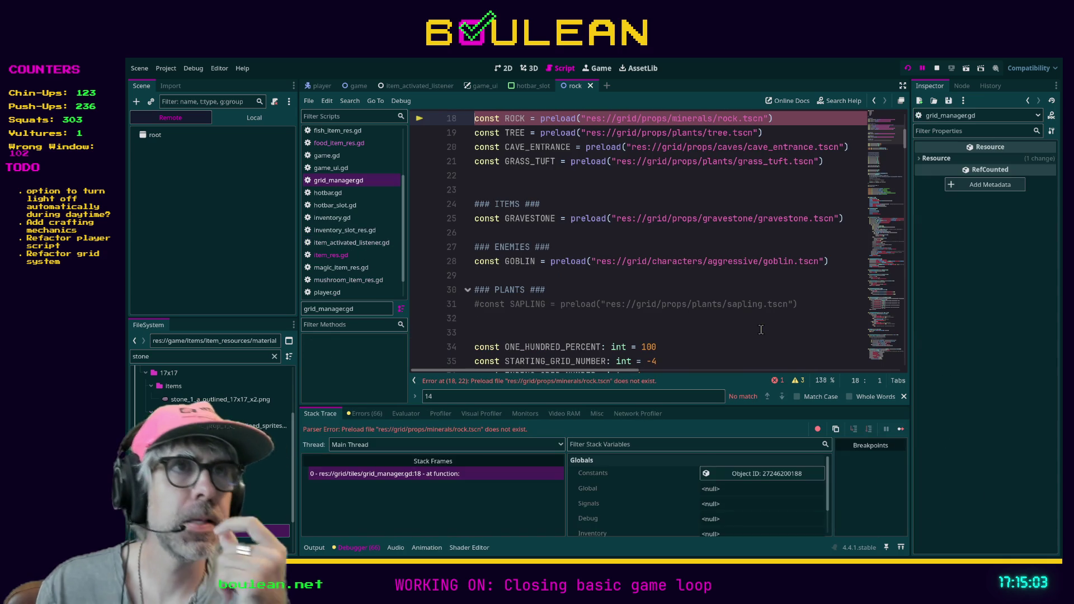
scroll(766, 194, up, 2)
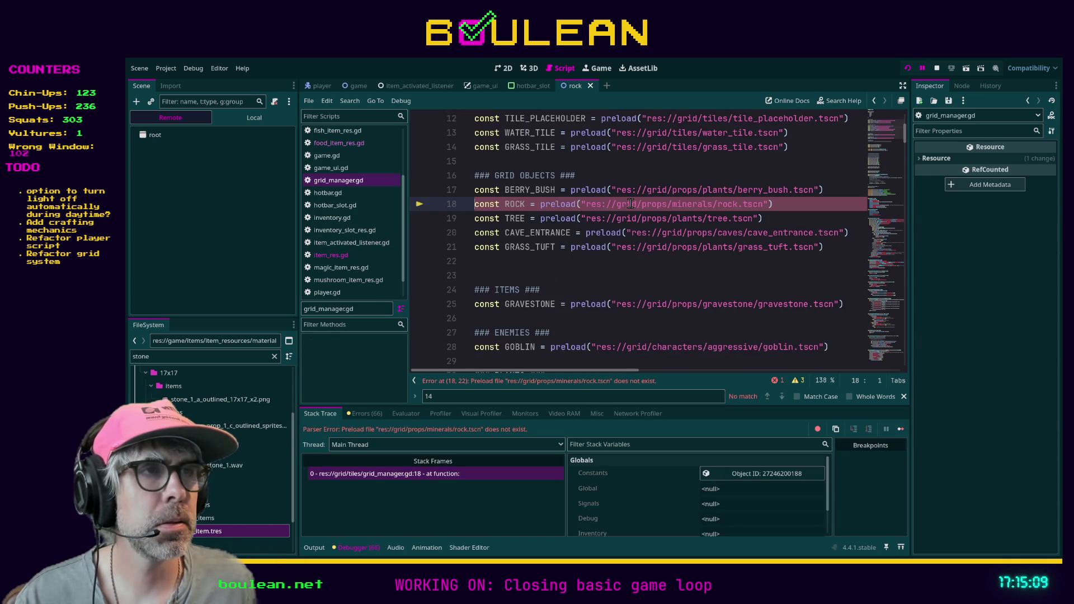
click(241, 357)
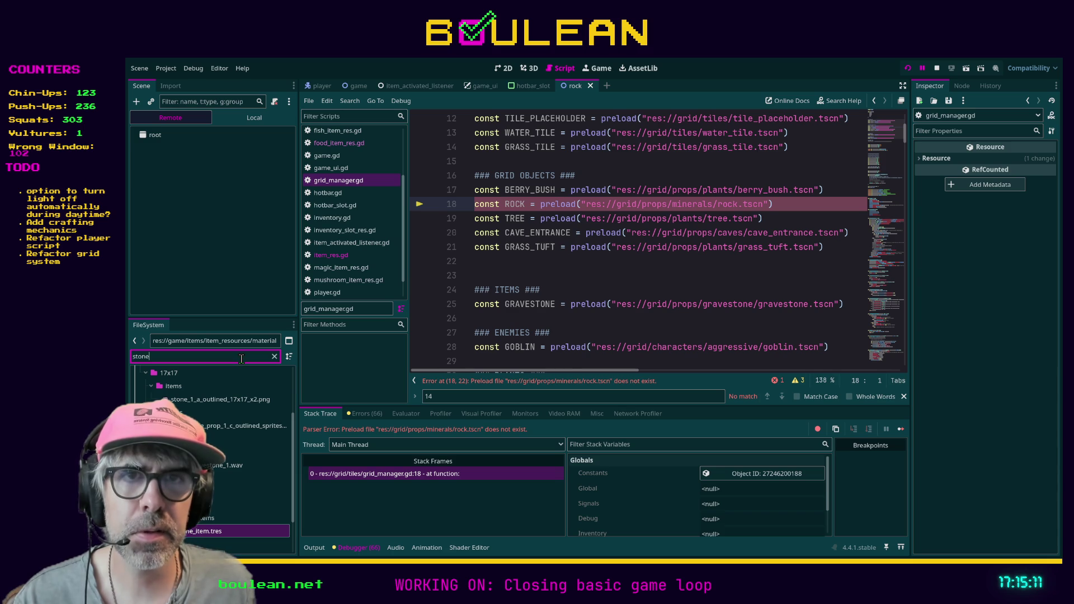
key(BackSpace)
key(BackSpace)
key(BackSpace)
text(rock)
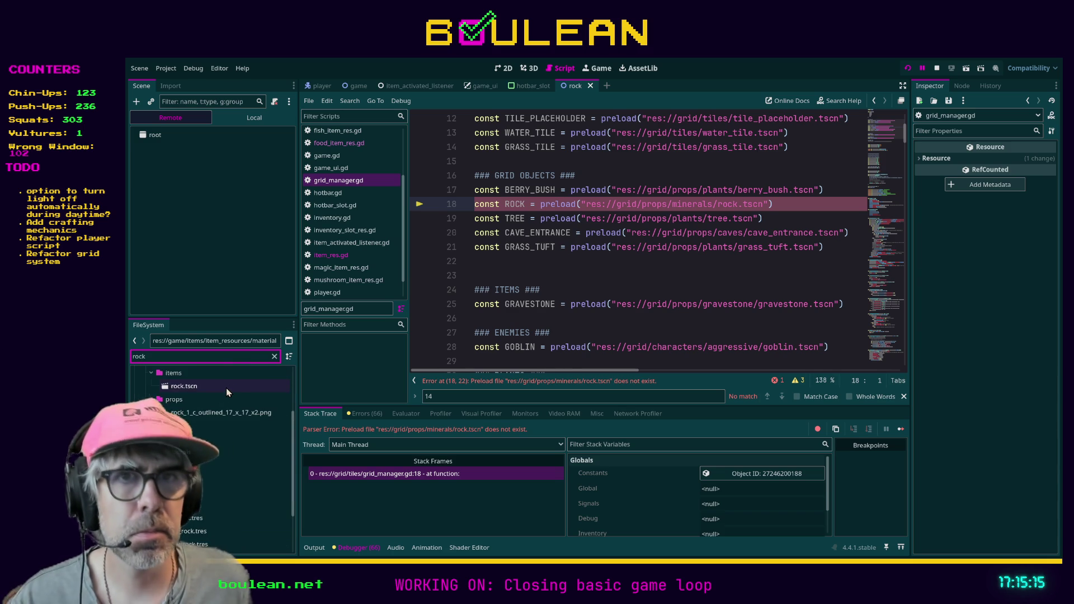
scroll(226, 388, up, 1)
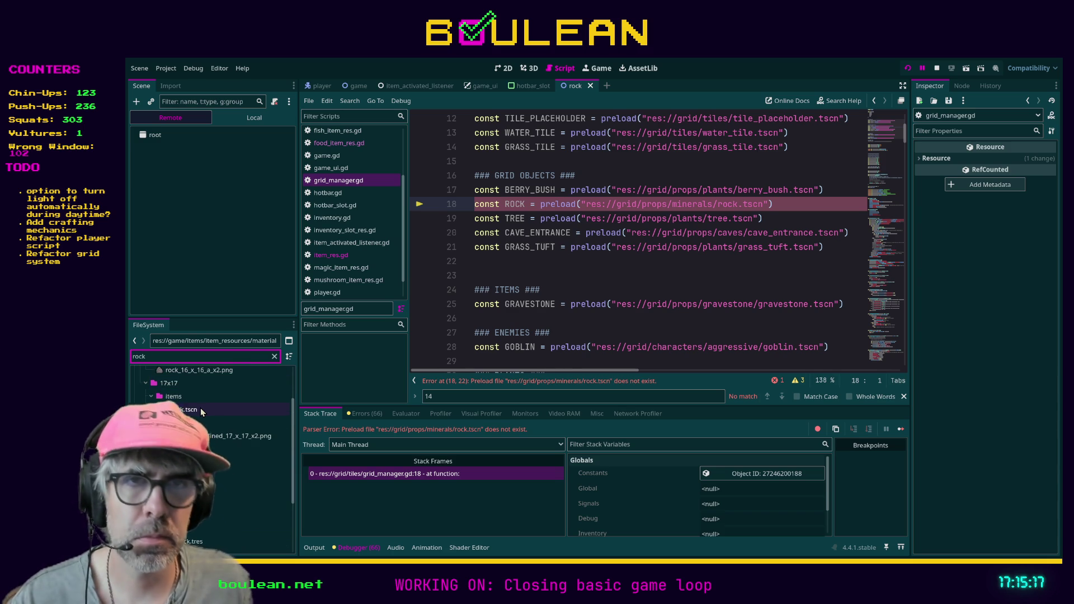
scroll(232, 407, up, 1)
scroll(240, 418, up, 1)
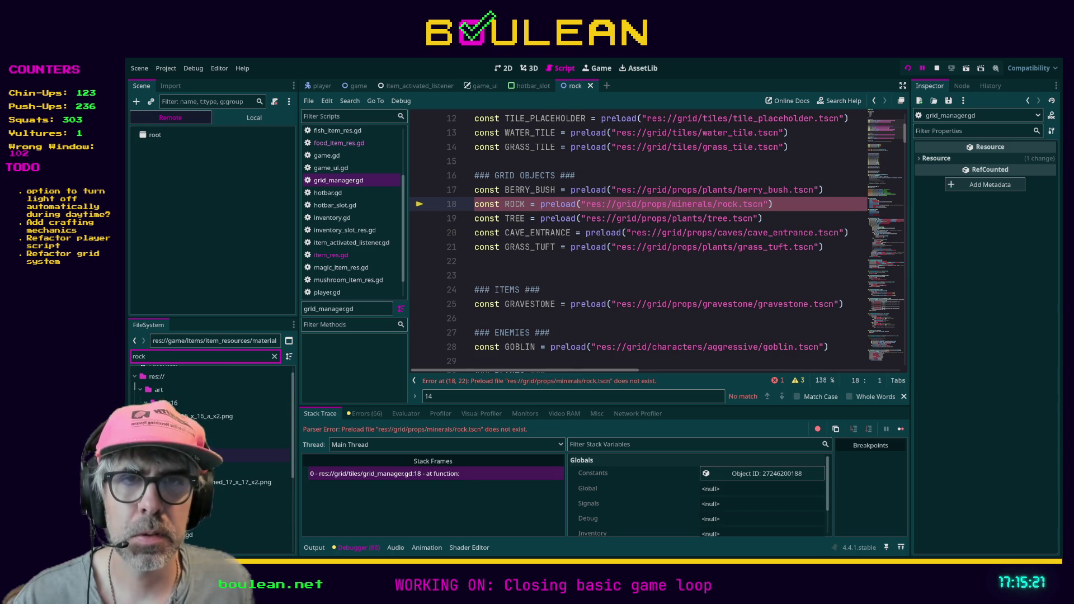
scroll(239, 419, up, 1)
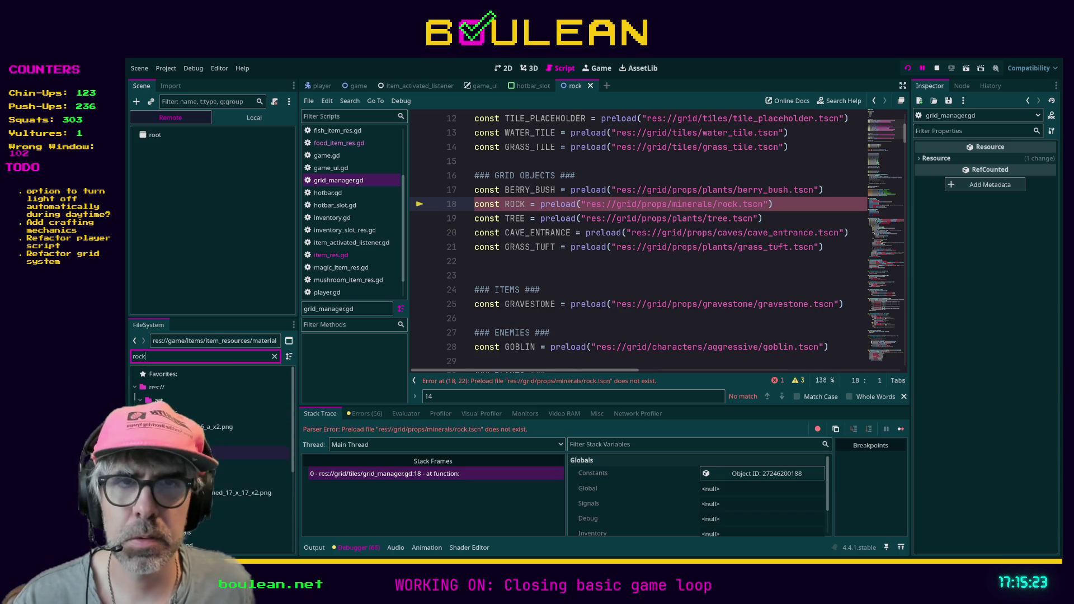
scroll(239, 419, down, 3)
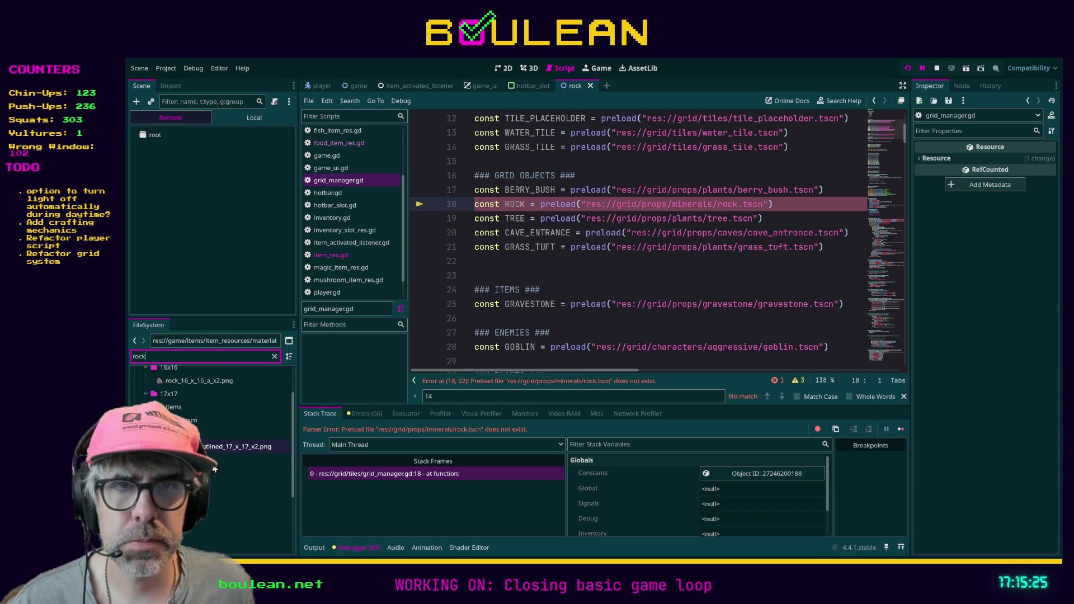
Move rock.tscn into res://grid/props/minerals/ and restart the game
mouse_move(240, 421)
mouse_down()
mouse_move(211, 540)
mouse_move(187, 414)
mouse_move(199, 504)
mouse_up()
click(608, 266)
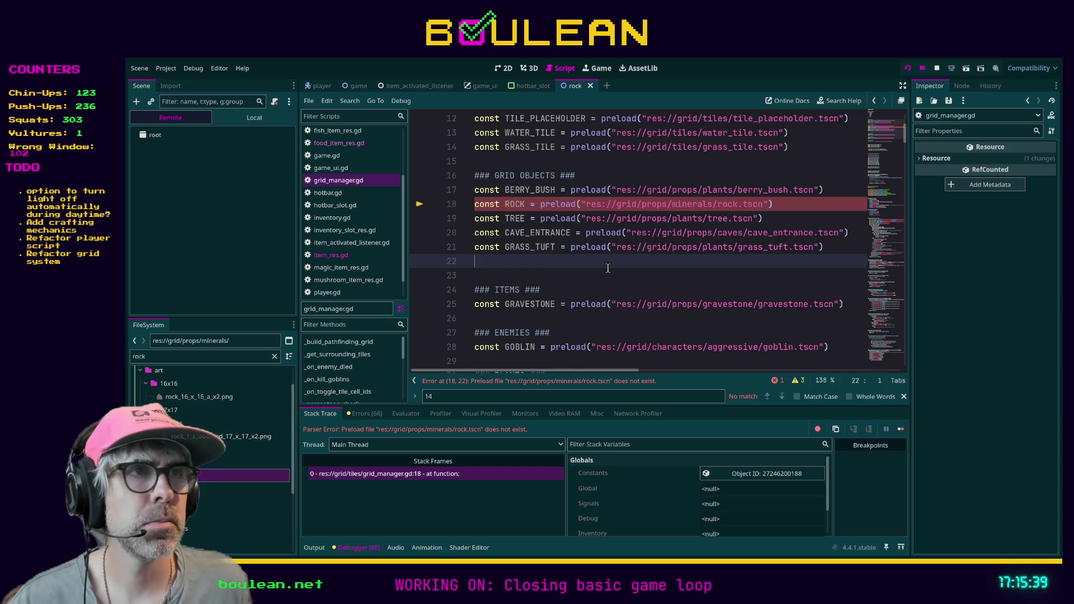
key(F8)
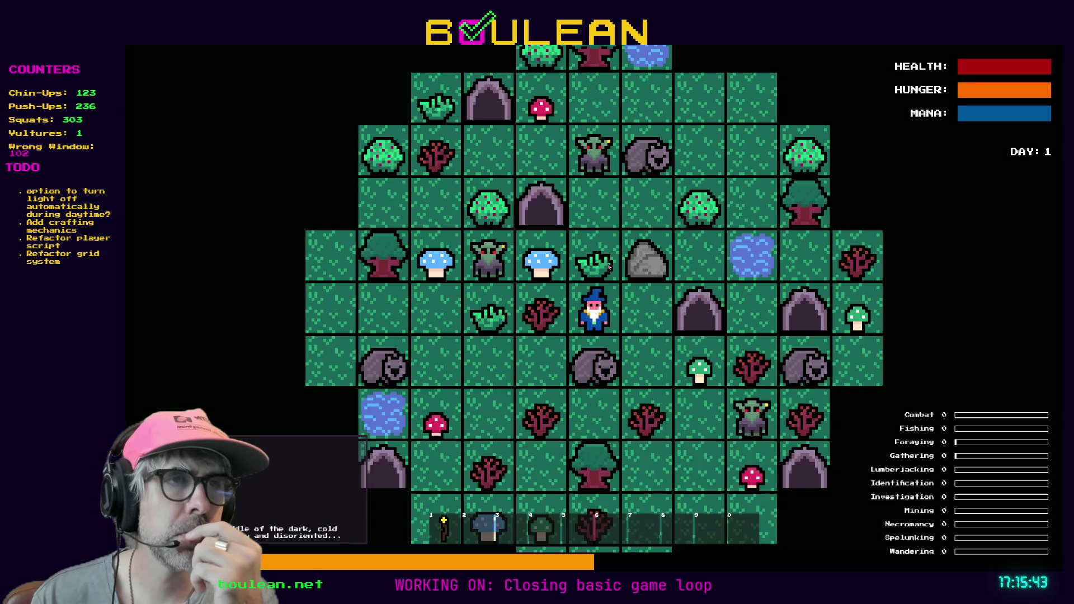
Step the wizard right, chop the rock repeatedly and fight adjacent goblins until Mining hits level 1
key(Right)
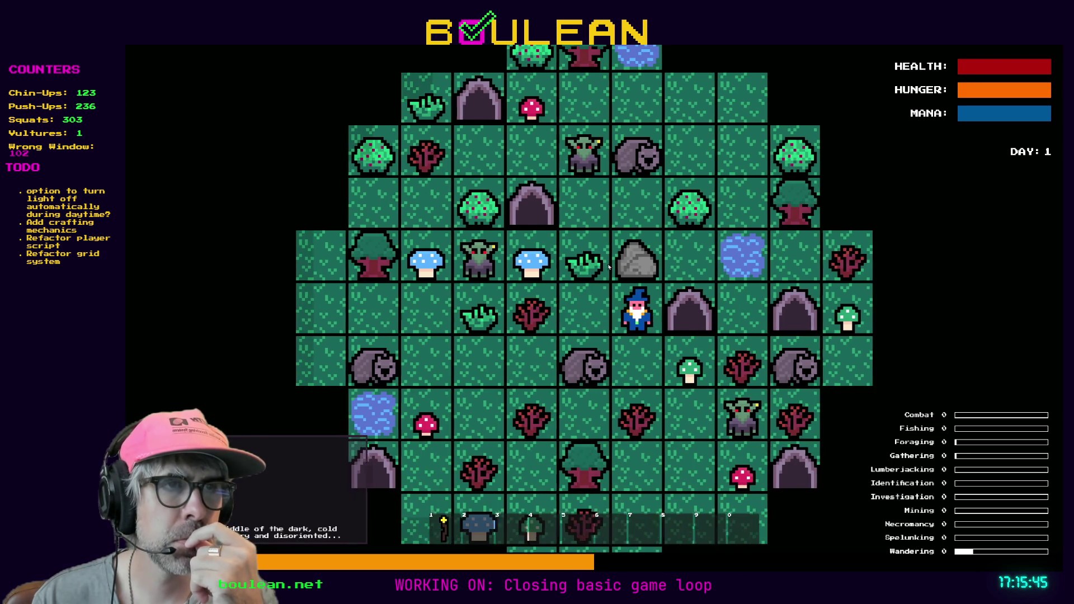
key(Up)
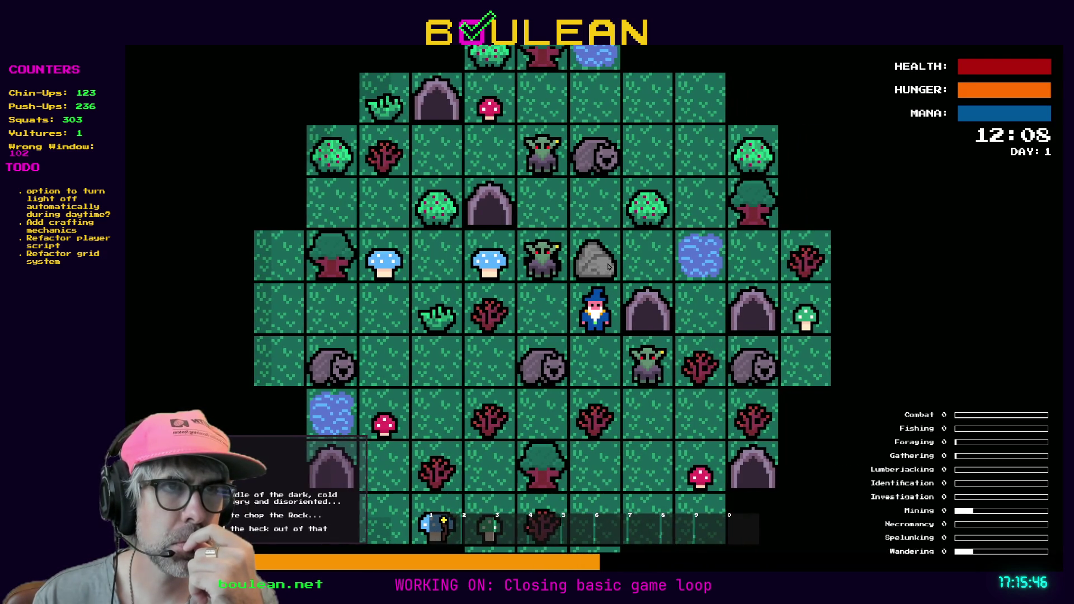
key(Up)
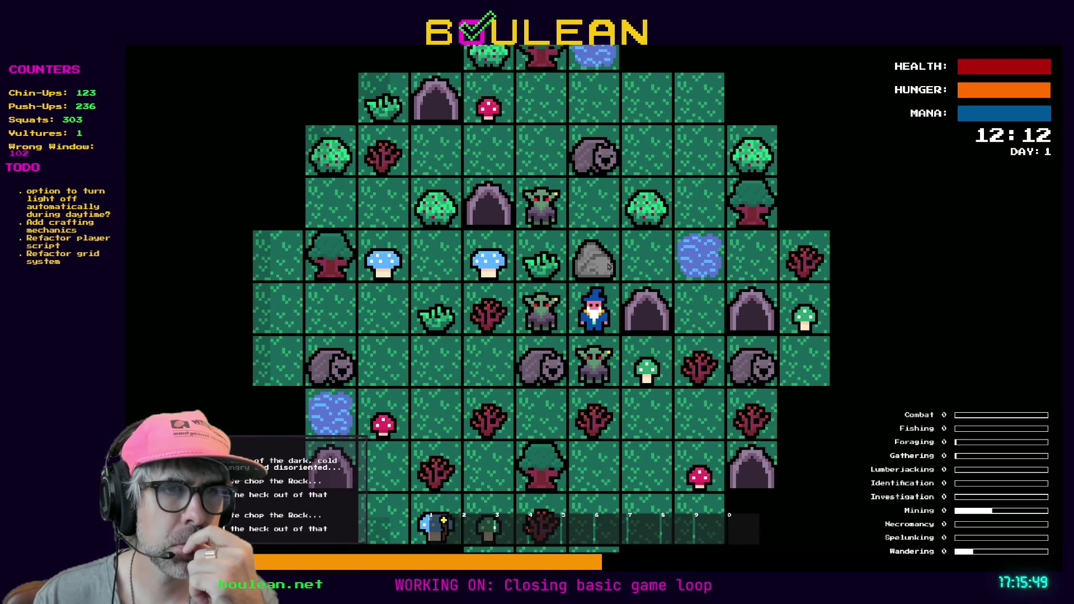
key(Up)
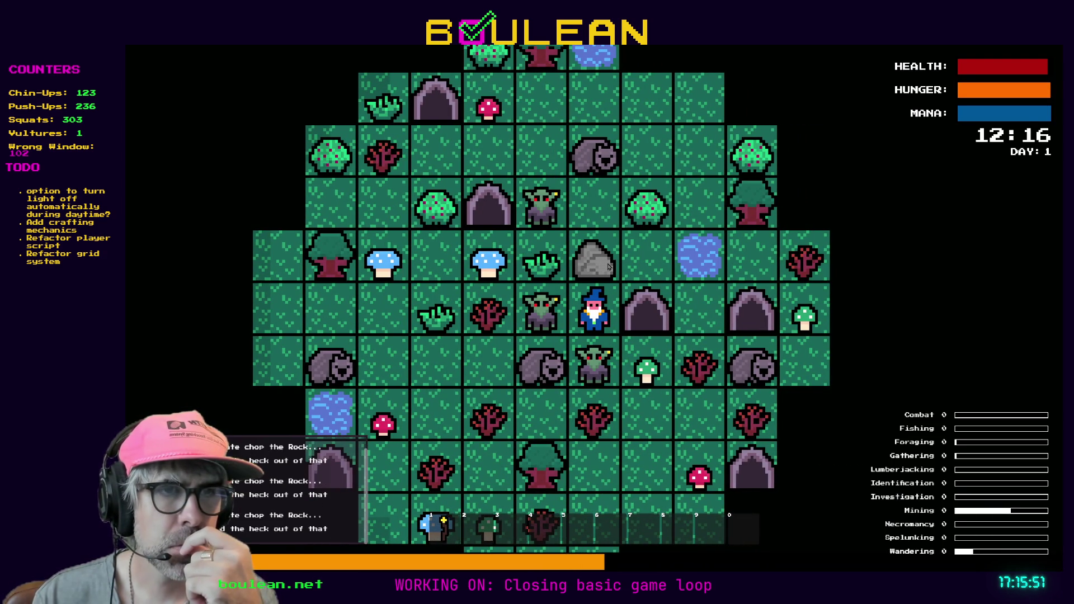
key(Up)
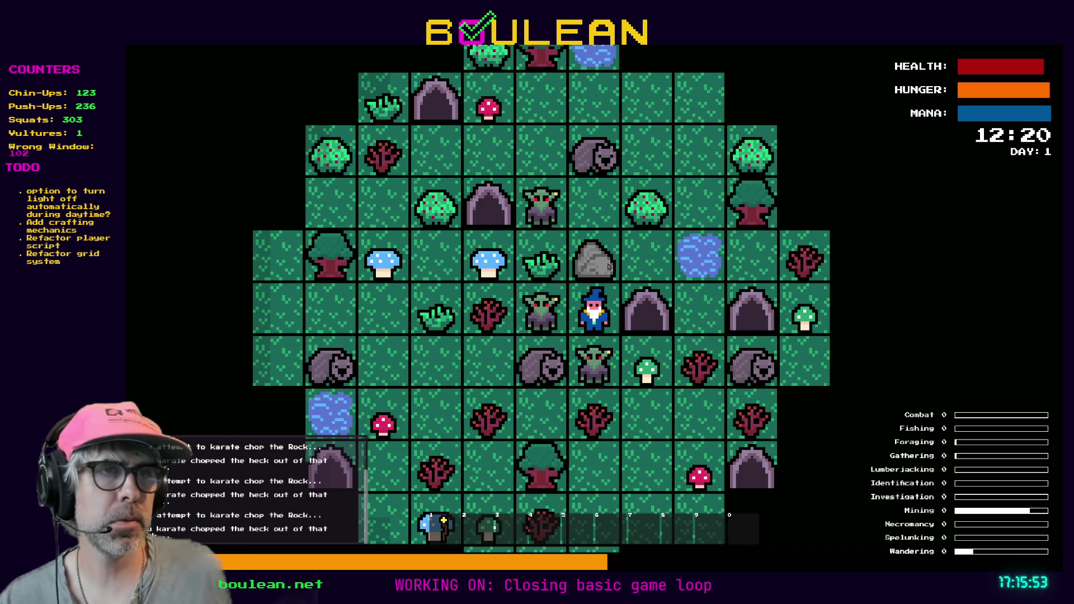
key(Down)
key(Down)
key(Down)
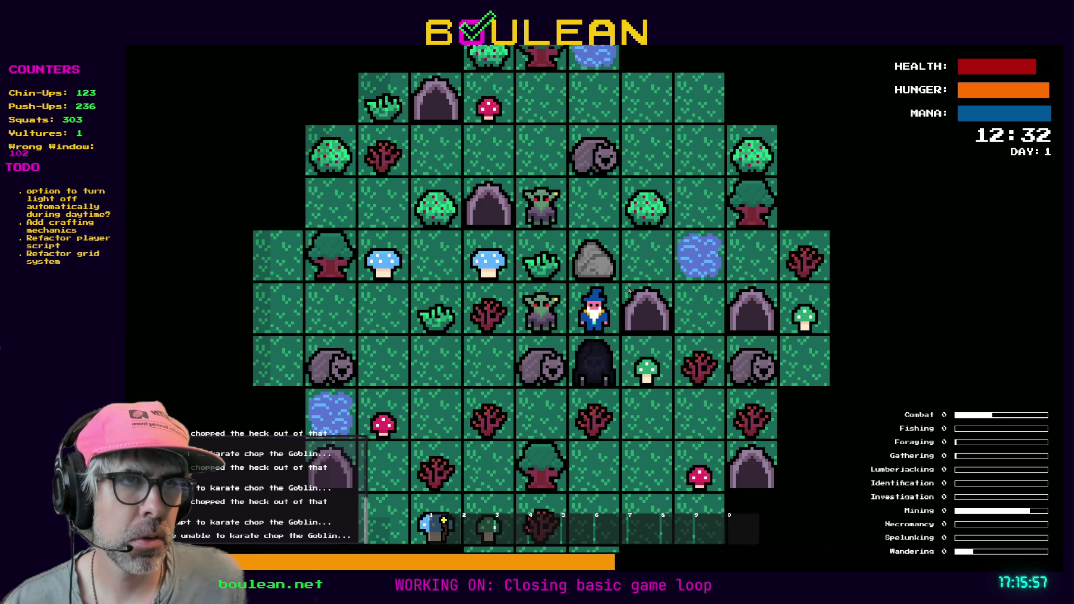
key(Down)
key(Down)
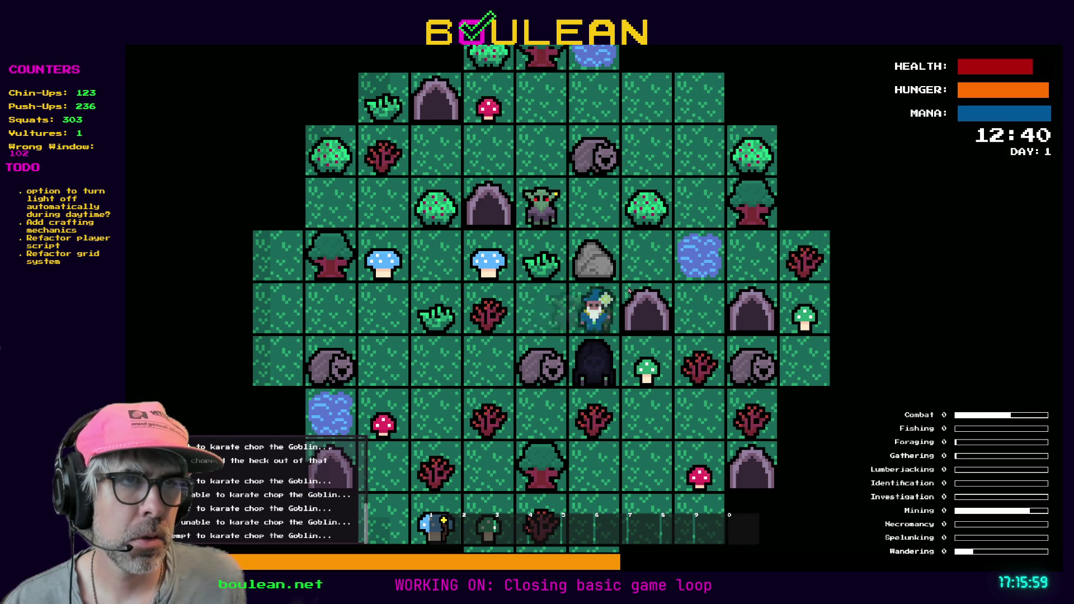
key(Left)
key(Left)
key(Left)
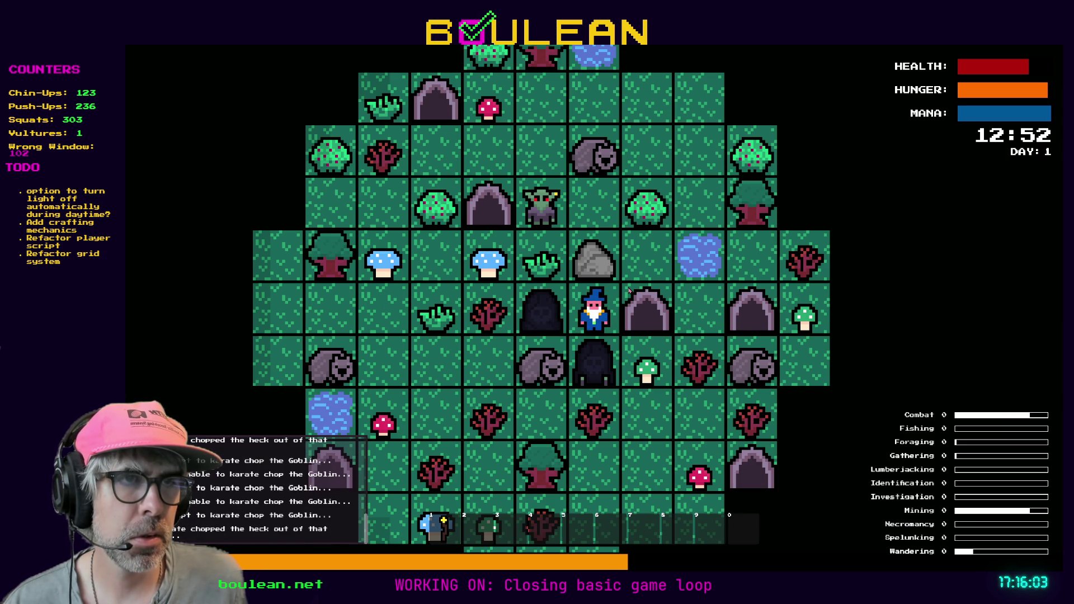
key(Up)
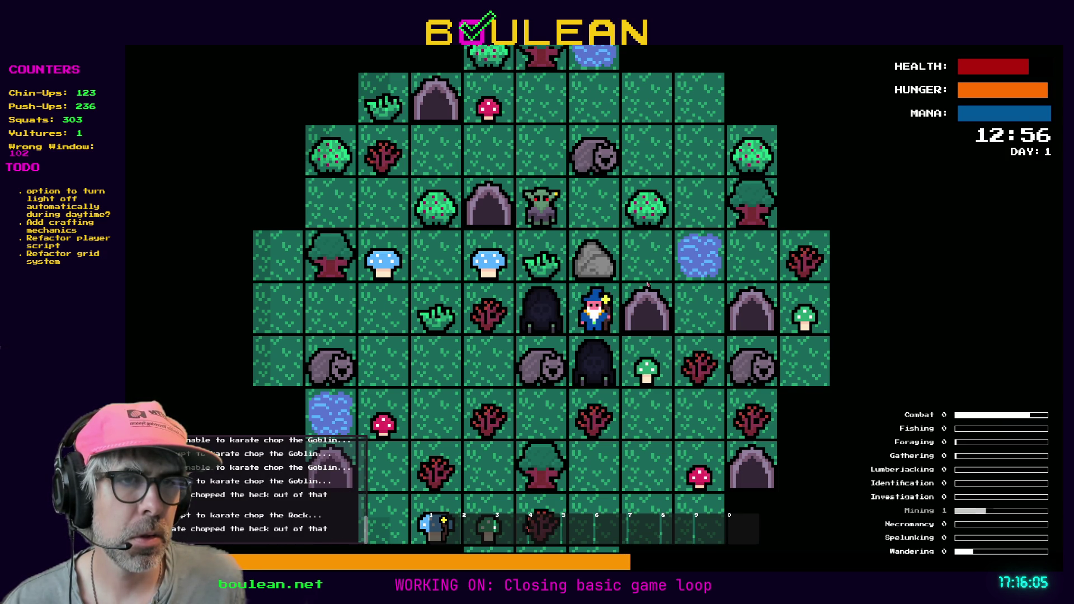
key(Up)
key(Up)
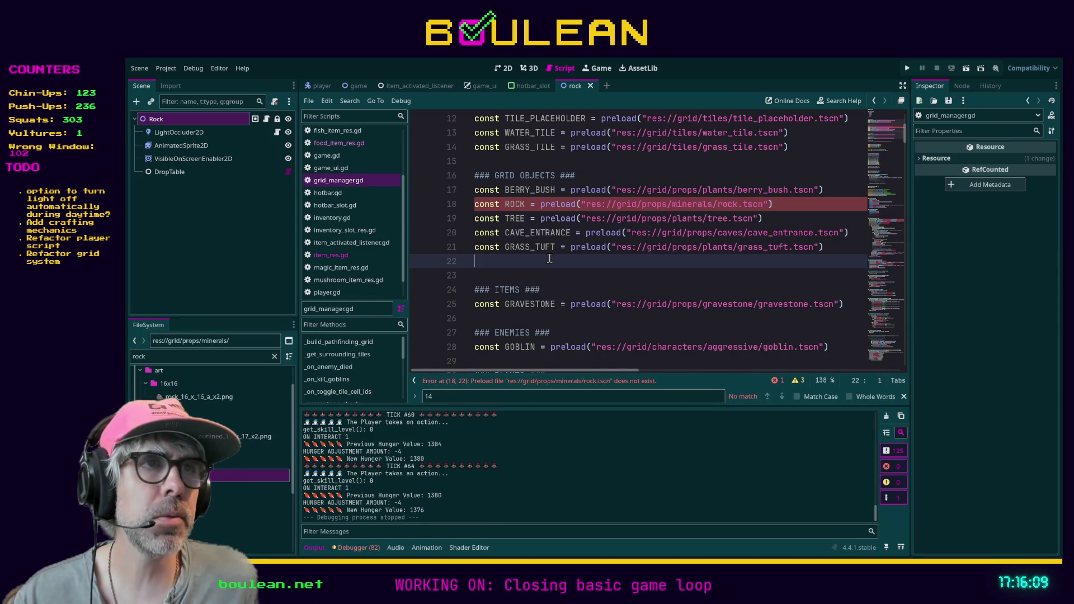
Select the Rock root node and set Associated Skill to Mining with Interaction Level 1
click(383, 204)
click(339, 180)
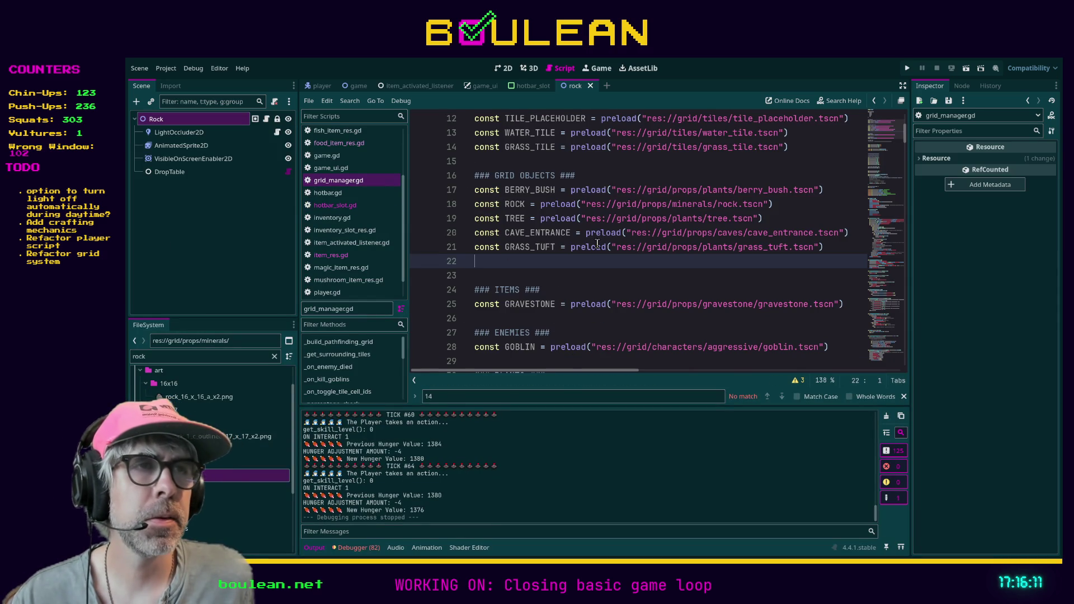
click(187, 132)
click(190, 119)
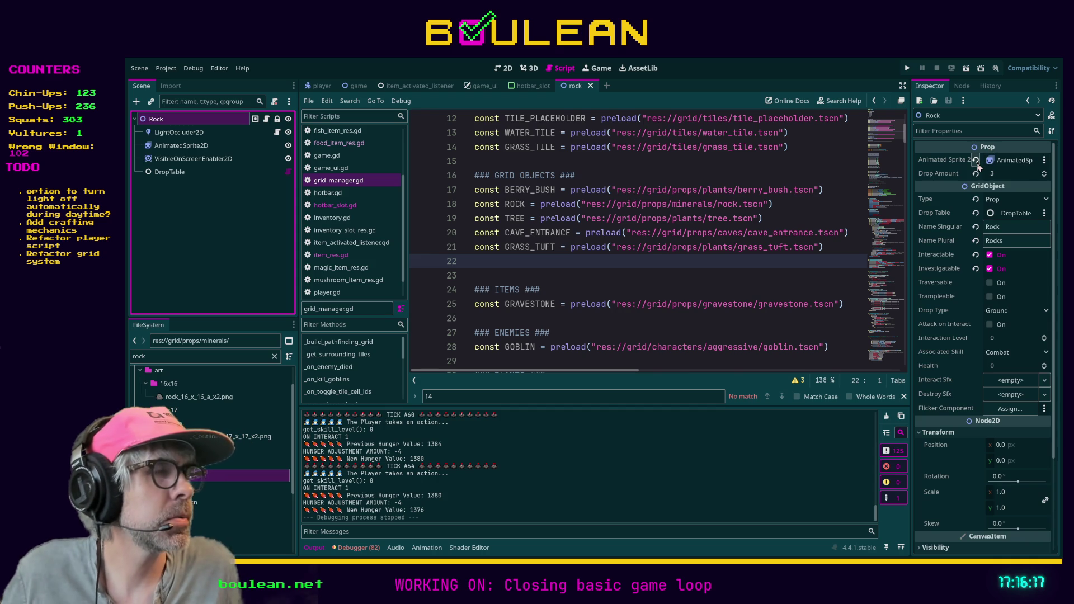
click(1007, 199)
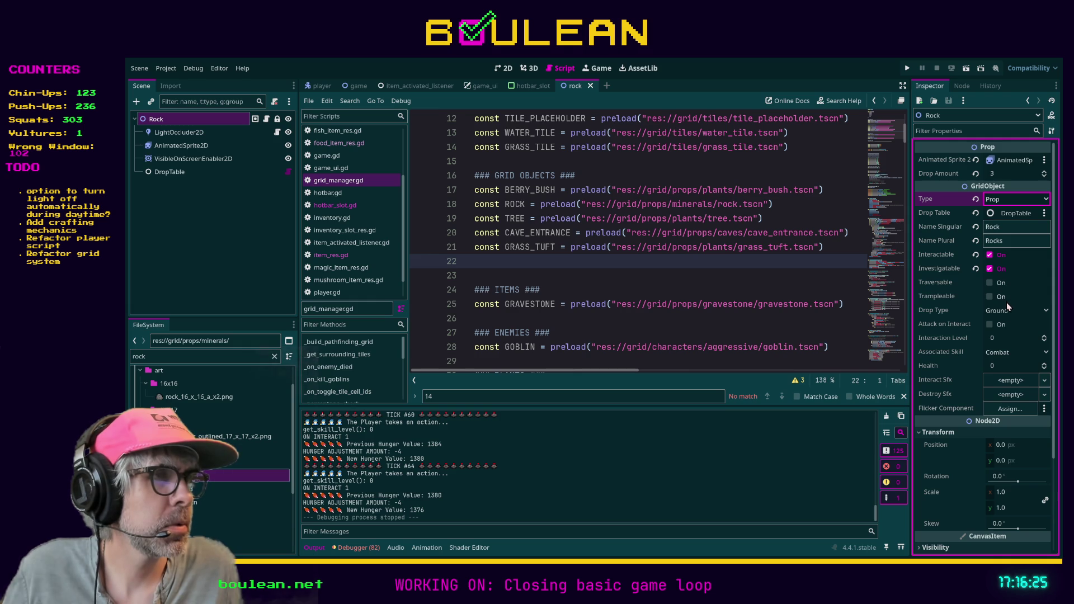
click(1020, 356)
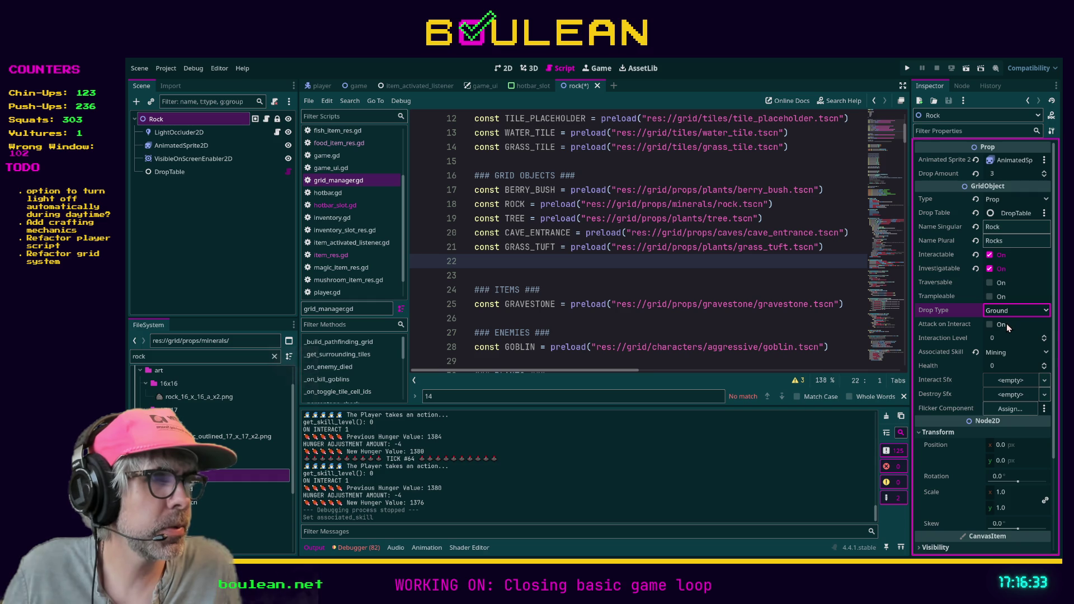
click(1044, 336)
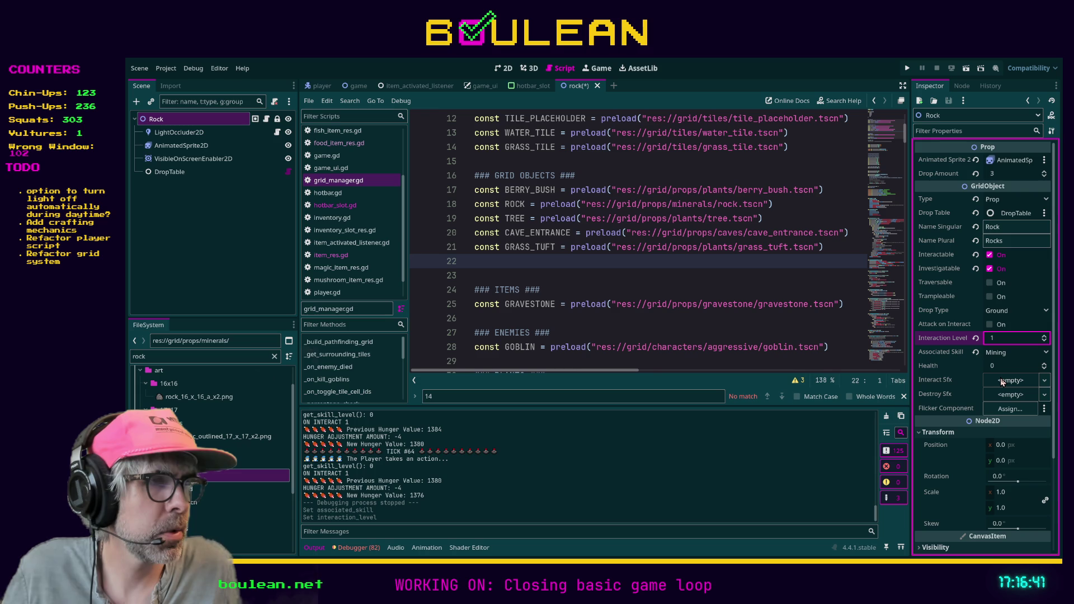
Assign chop_tree as the Interact Sfx and destroy_graves as the Destroy Sfx
click(1003, 381)
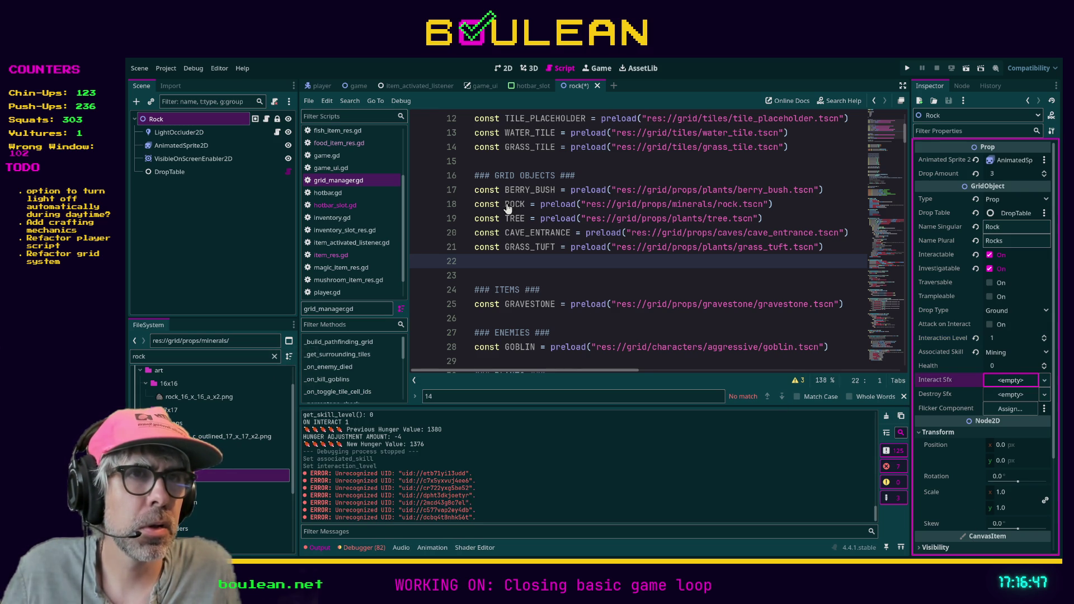
shift+click(506, 205)
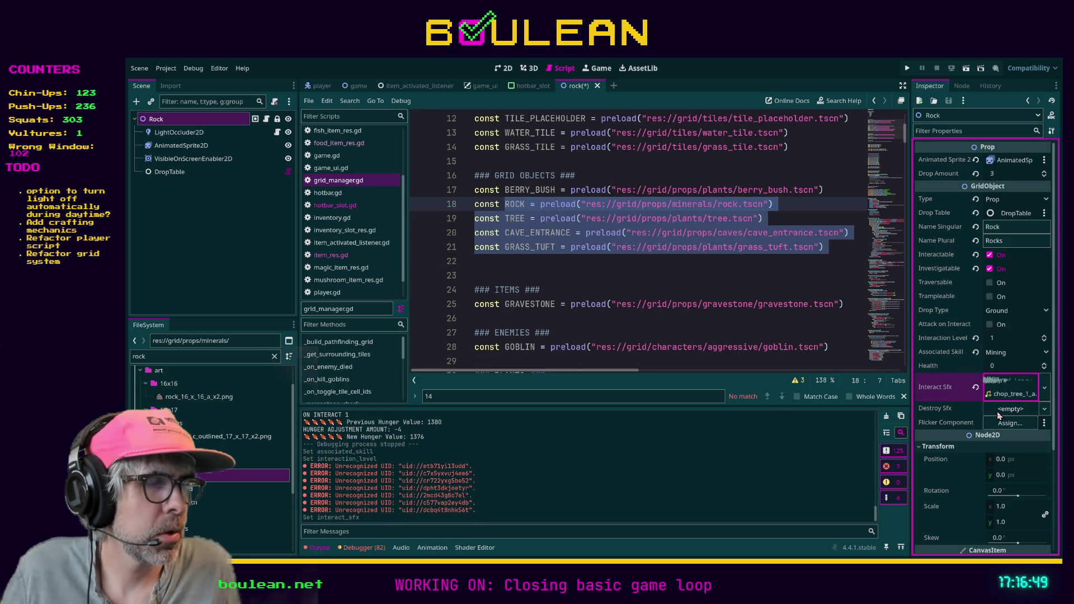
click(1030, 414)
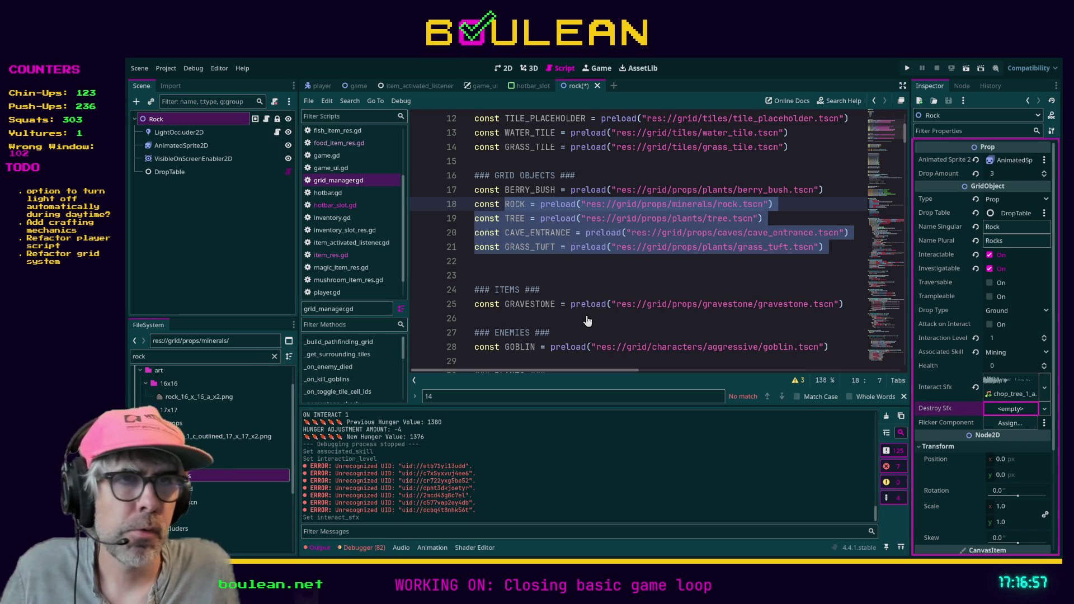
mouse_move(555, 325)
mouse_down()
mouse_move(517, 258)
mouse_move(986, 414)
mouse_up()
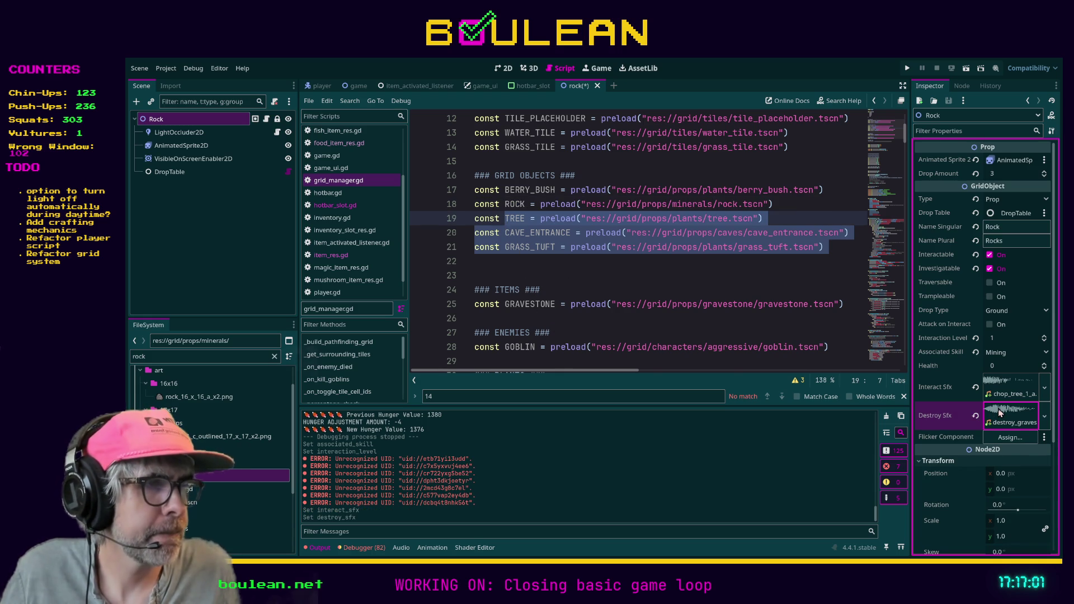
scroll(999, 409, down, 2)
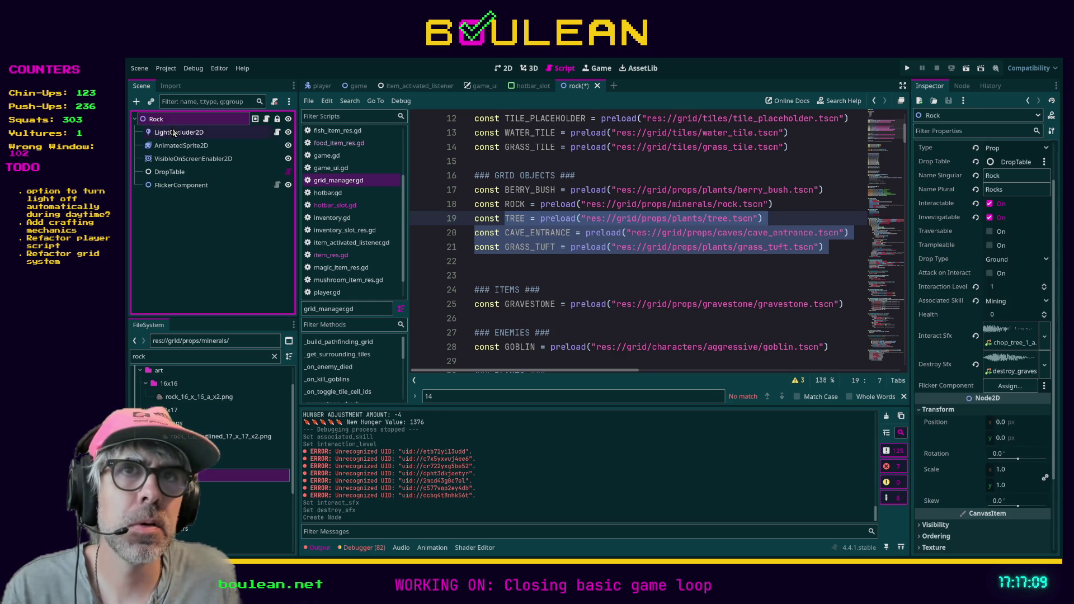
Link the FlickerComponent node to the Rock's flicker slot, save the rock scene, and run the game
mouse_move(172, 189)
mouse_down()
mouse_move(638, 311)
mouse_move(985, 362)
mouse_move(1010, 386)
mouse_up()
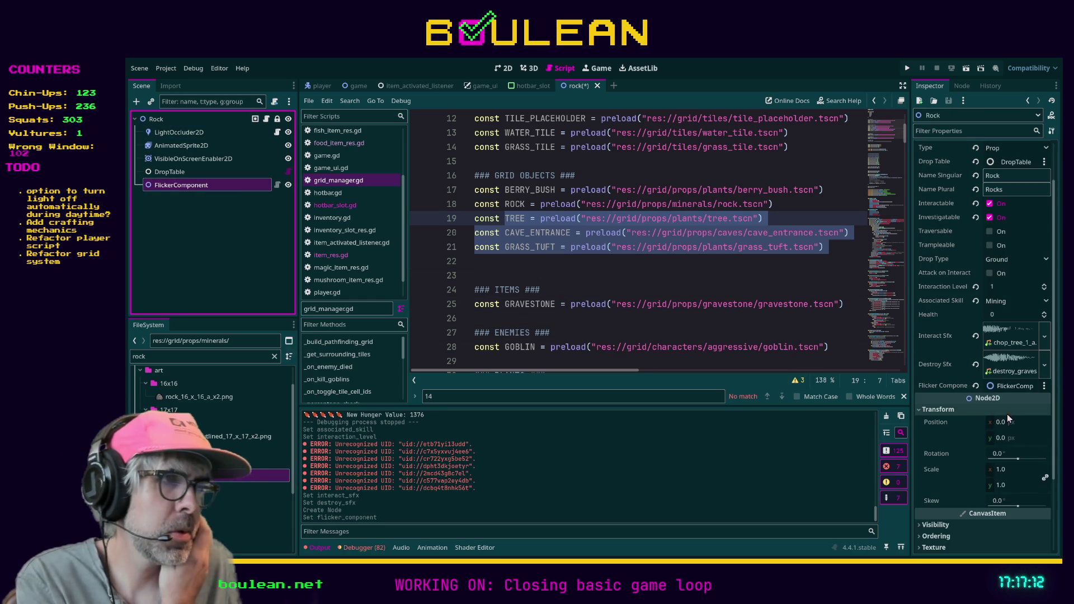
scroll(1018, 414, down, 2)
scroll(1019, 414, up, 3)
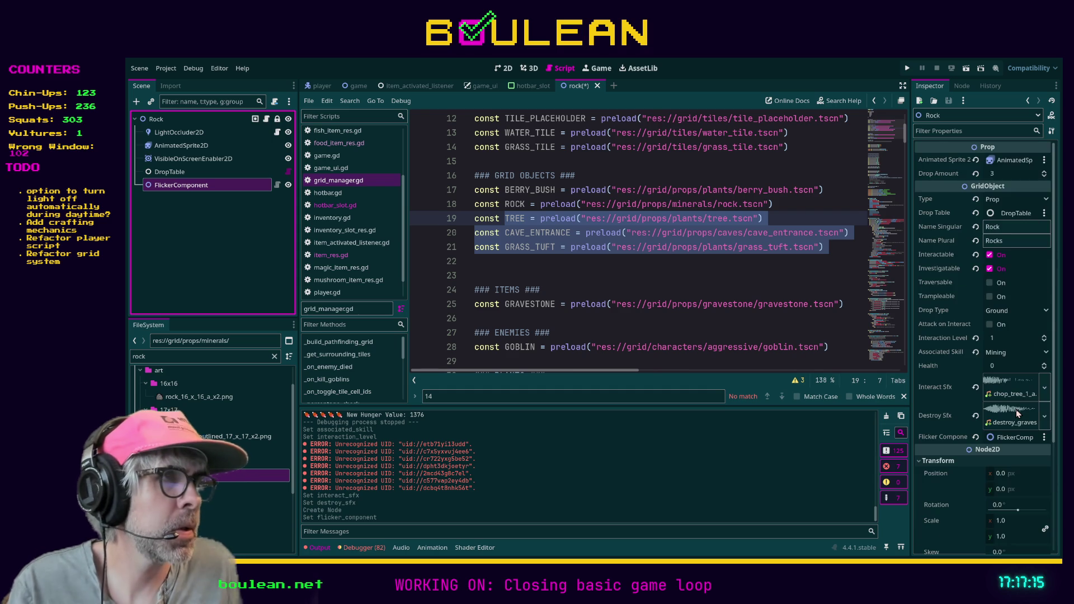
click(793, 322)
key(ctrl+s)
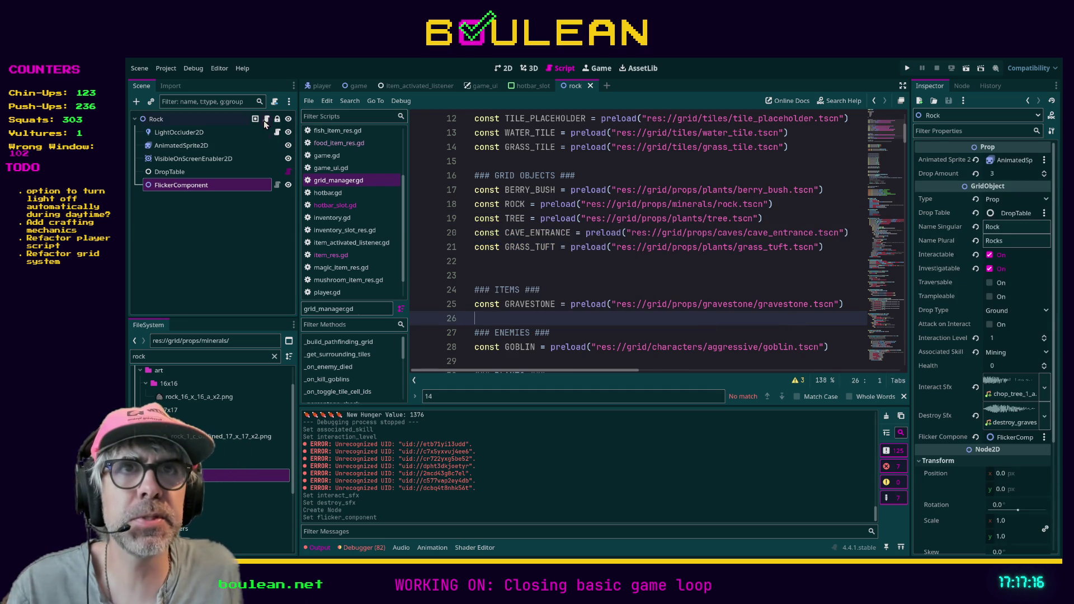
click(266, 120)
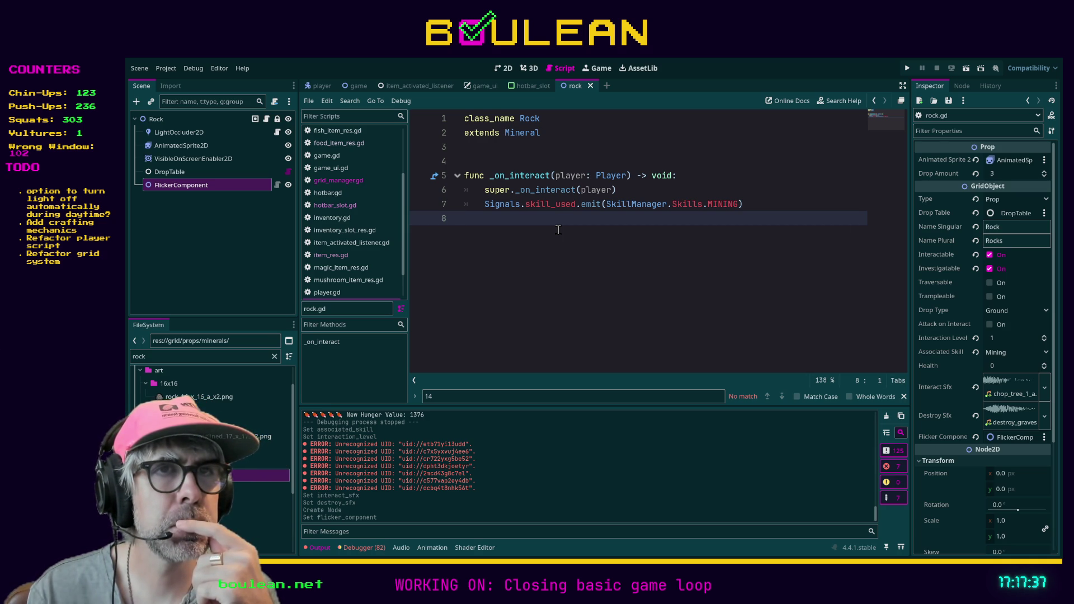
key(F5)
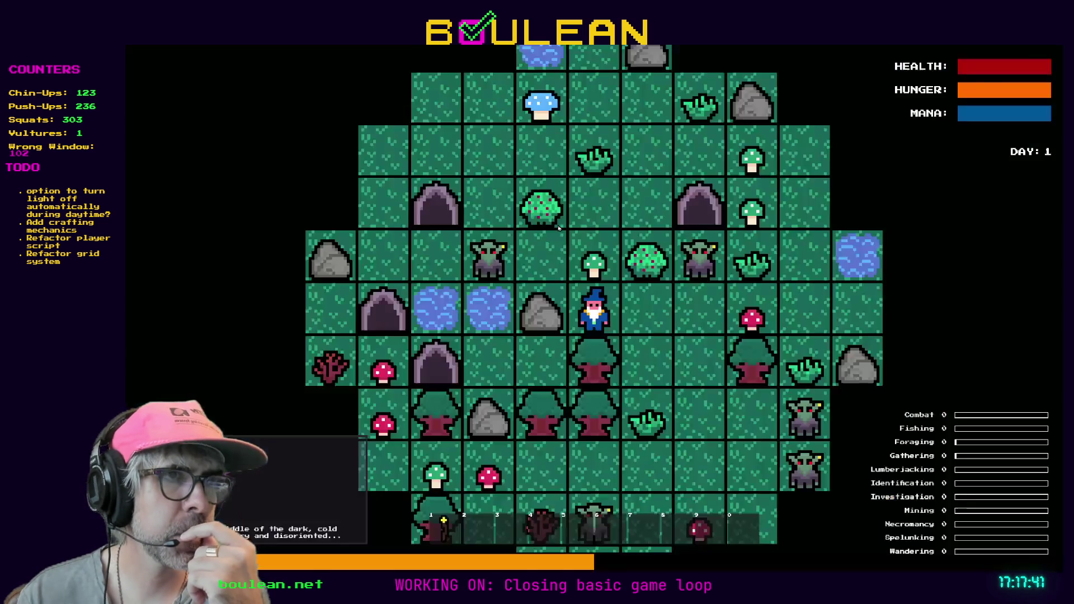
Strike the rock left of the wizard ten times until Mining reaches level 1, then stop with F8
key(Left)
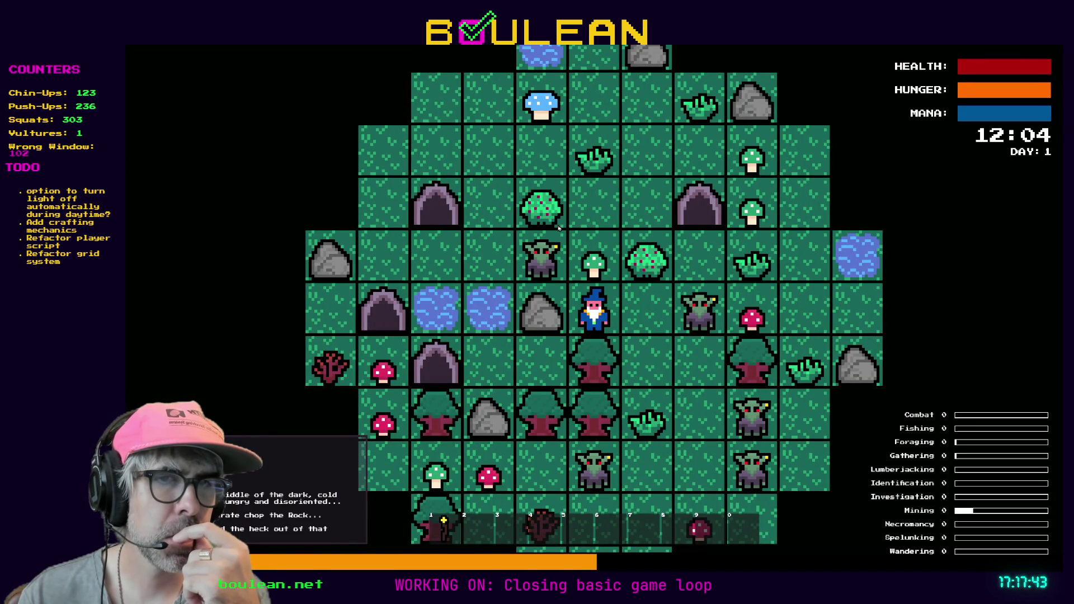
key(Left)
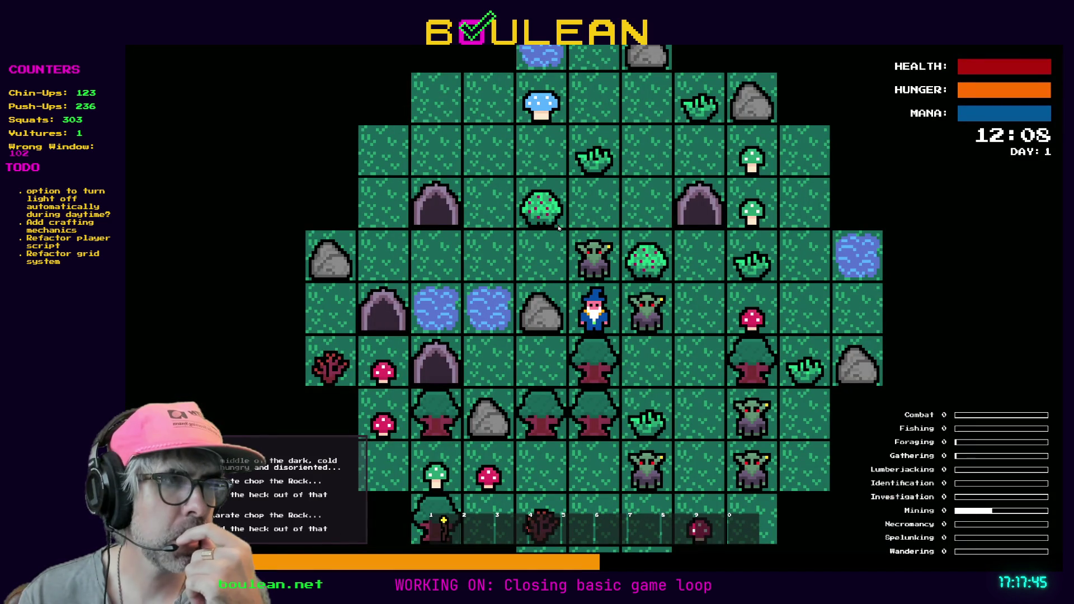
key(Left)
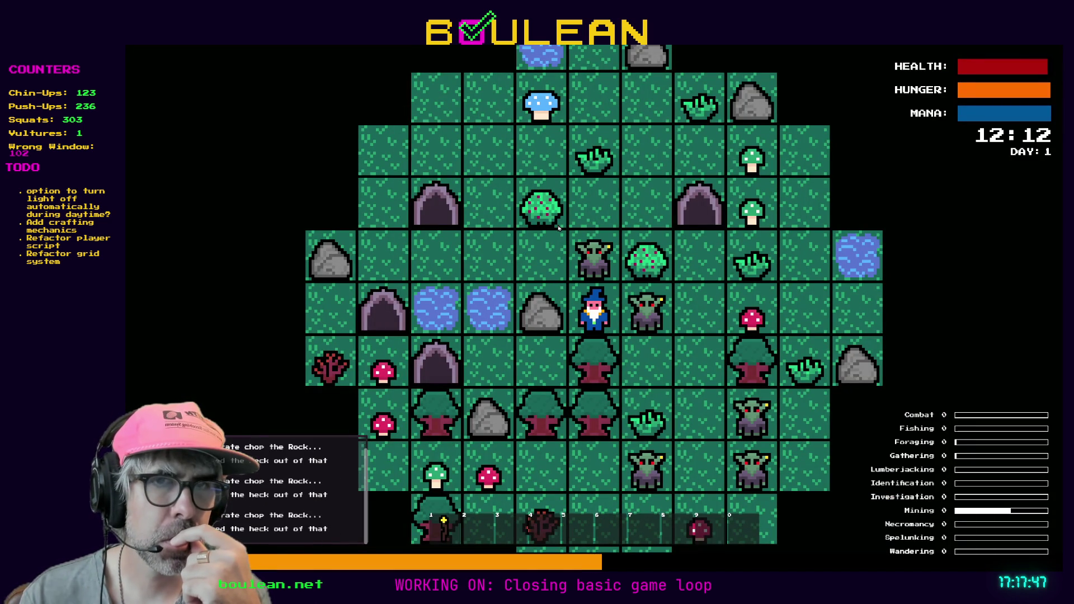
key(Left)
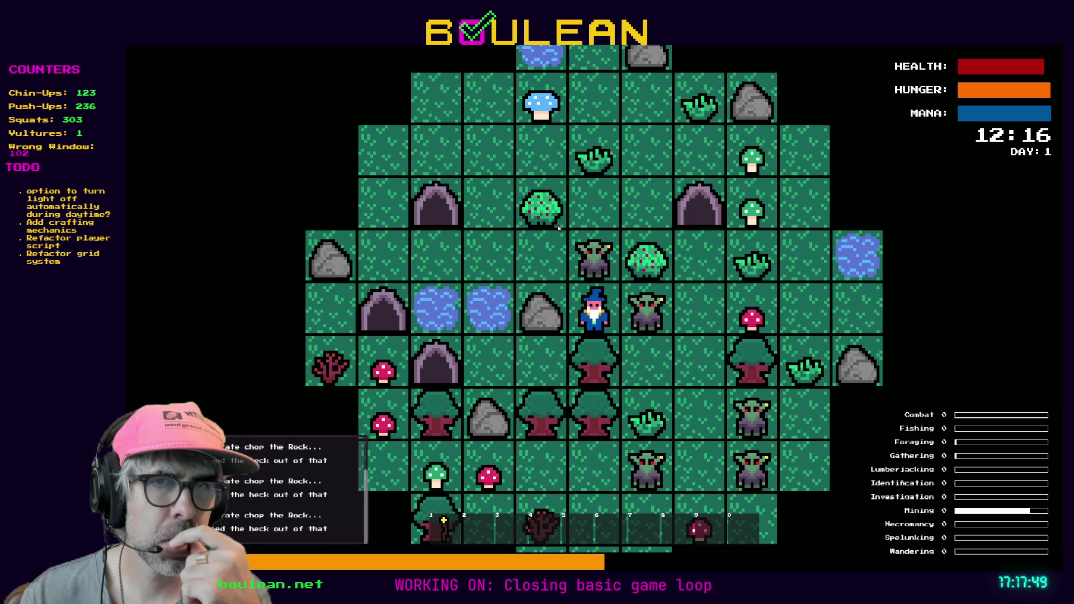
key(Left)
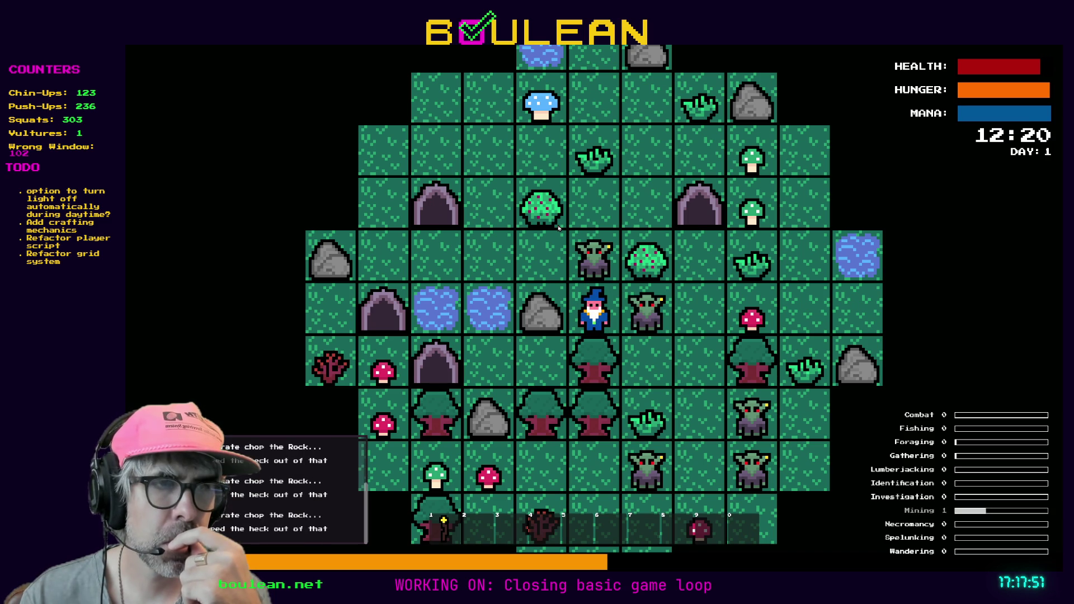
key(Left)
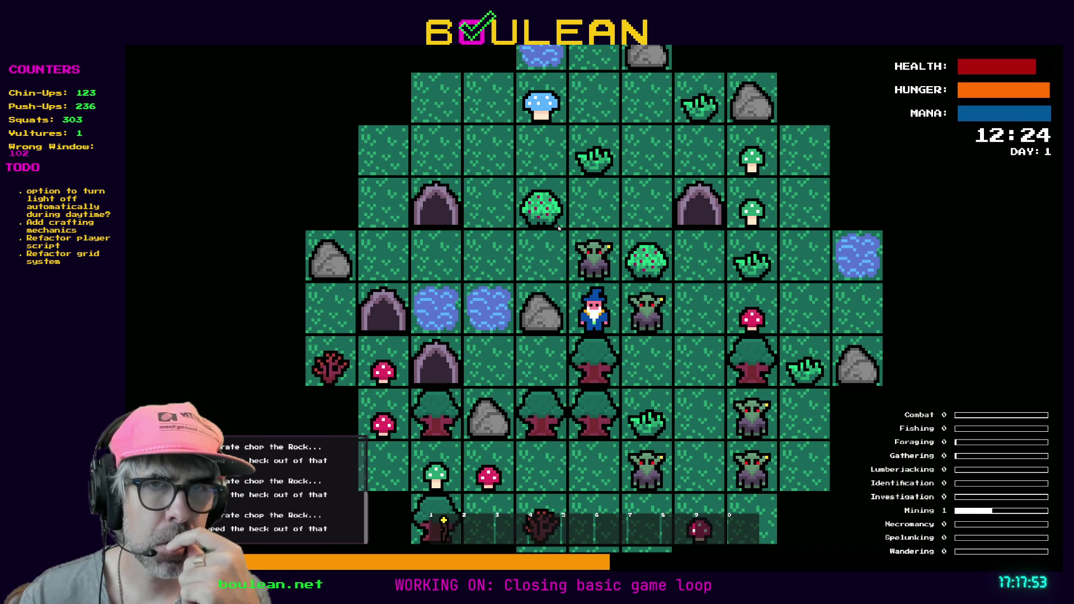
key(Left)
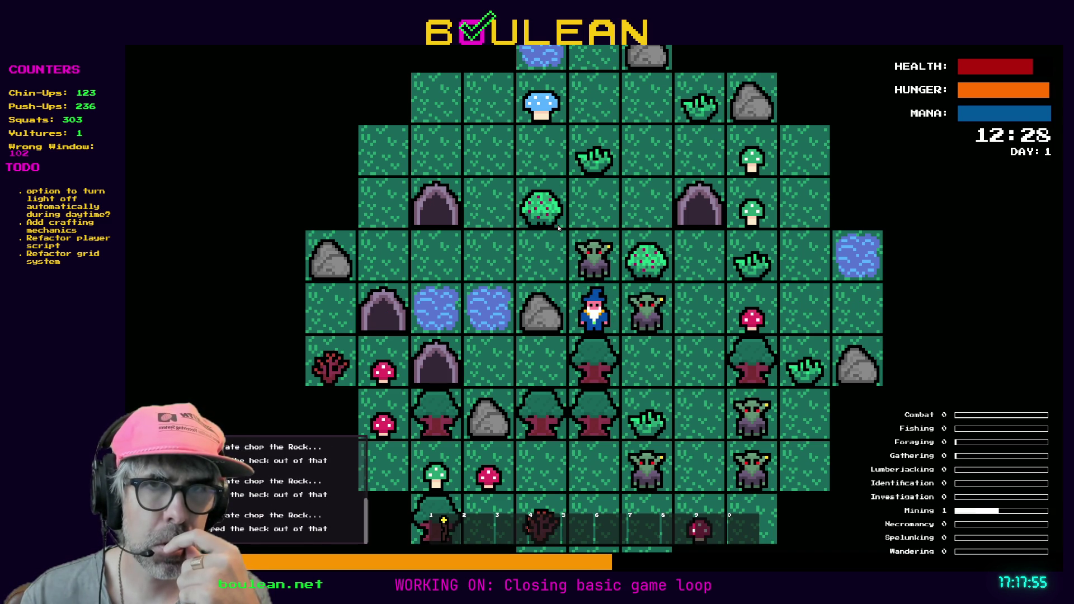
key(Left)
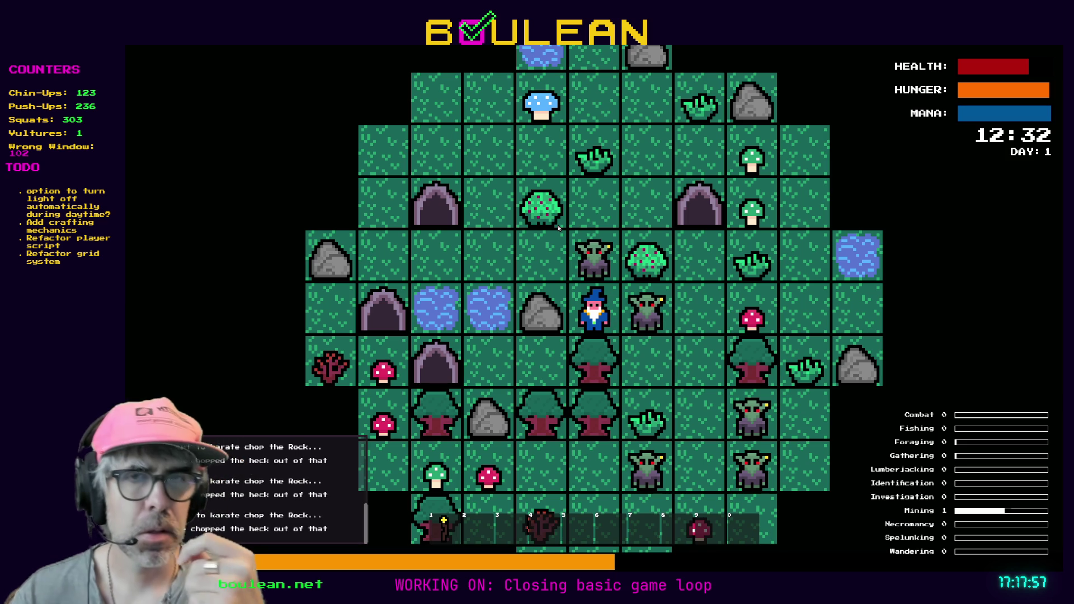
key(Left)
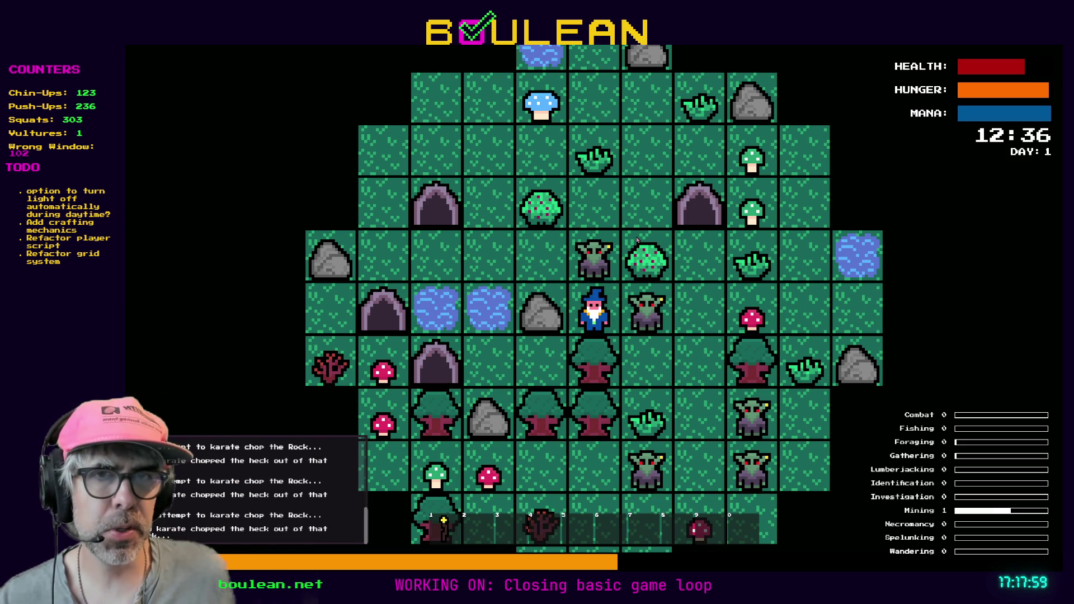
key(Left)
key(F8)
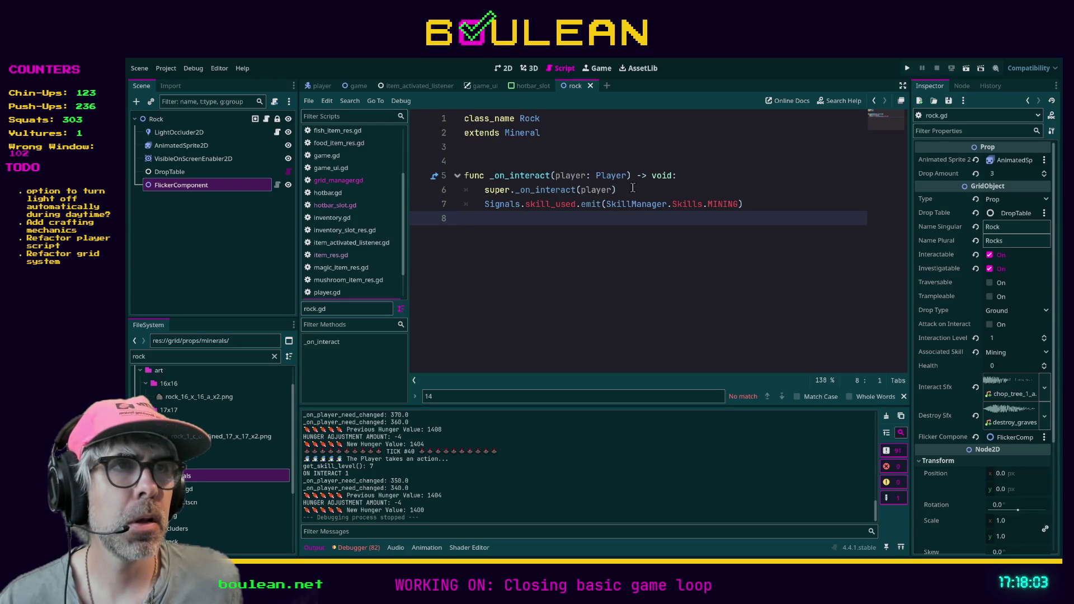
Follow the script headers up through Mineral and Prop to open grid_object.gd
ctrl+click(518, 135)
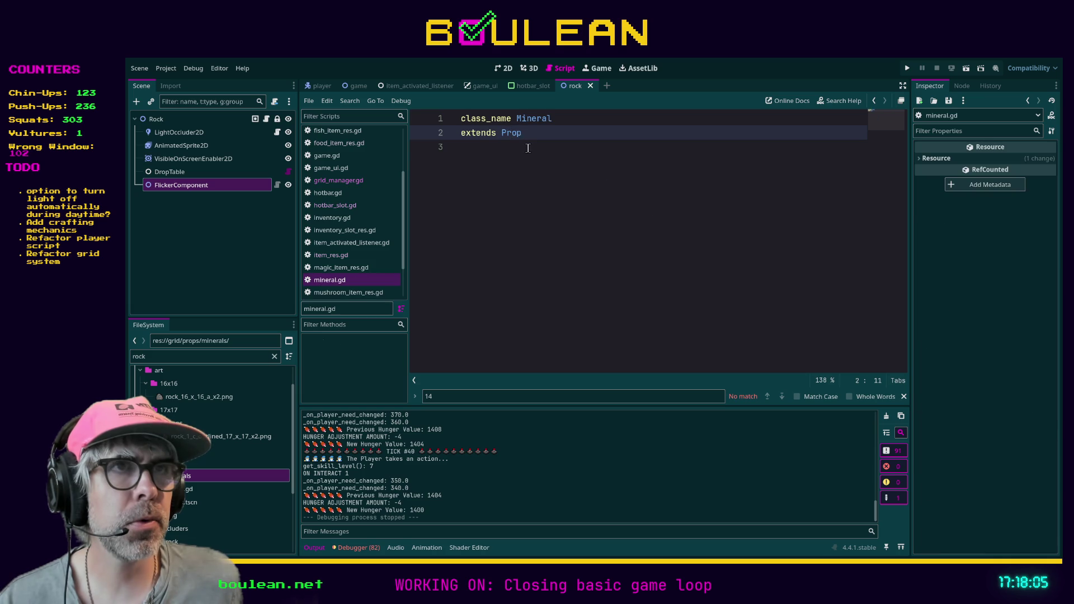
ctrl+click(511, 134)
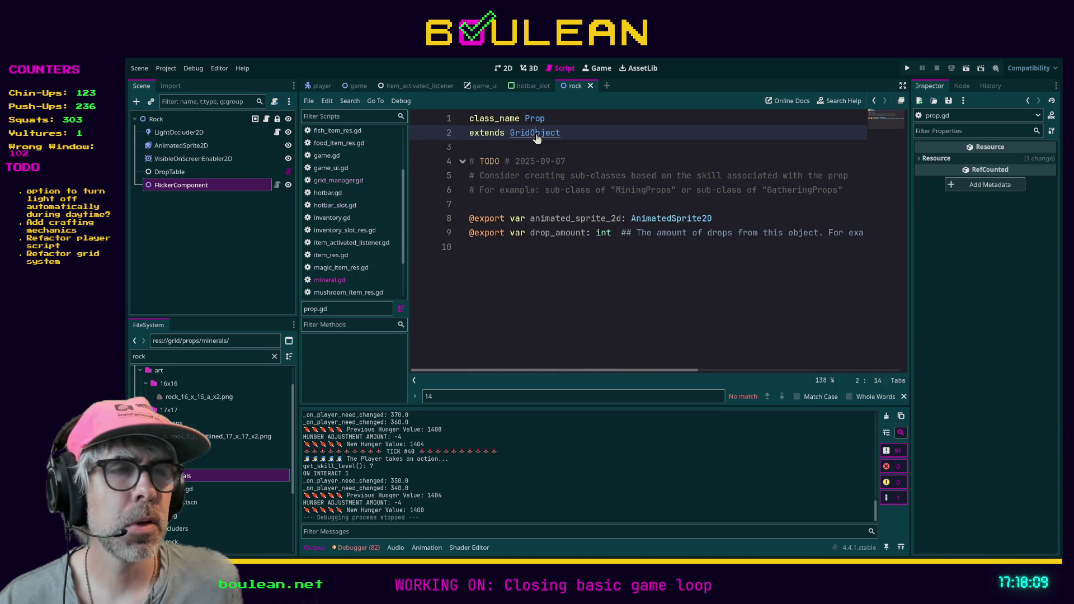
ctrl+click(536, 134)
Review grid_object.gd's interact and _on_interact functions, then run the game again
scroll(614, 217, down, 12)
scroll(614, 217, up, 1)
scroll(614, 217, down, 4)
scroll(615, 217, down, 2)
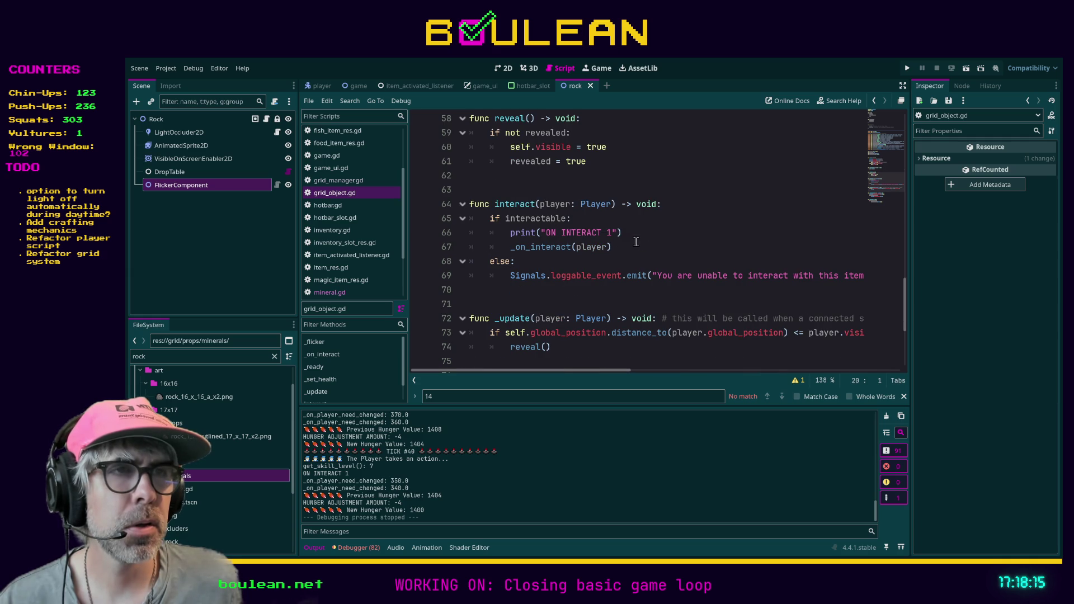
scroll(660, 246, down, 1)
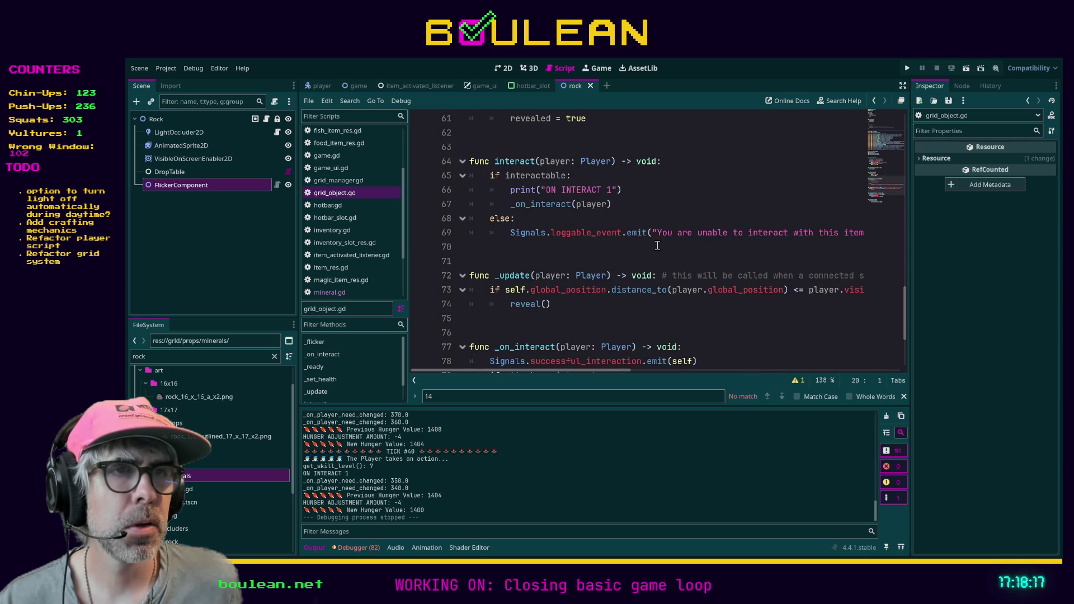
scroll(656, 247, down, 1)
scroll(655, 247, down, 1)
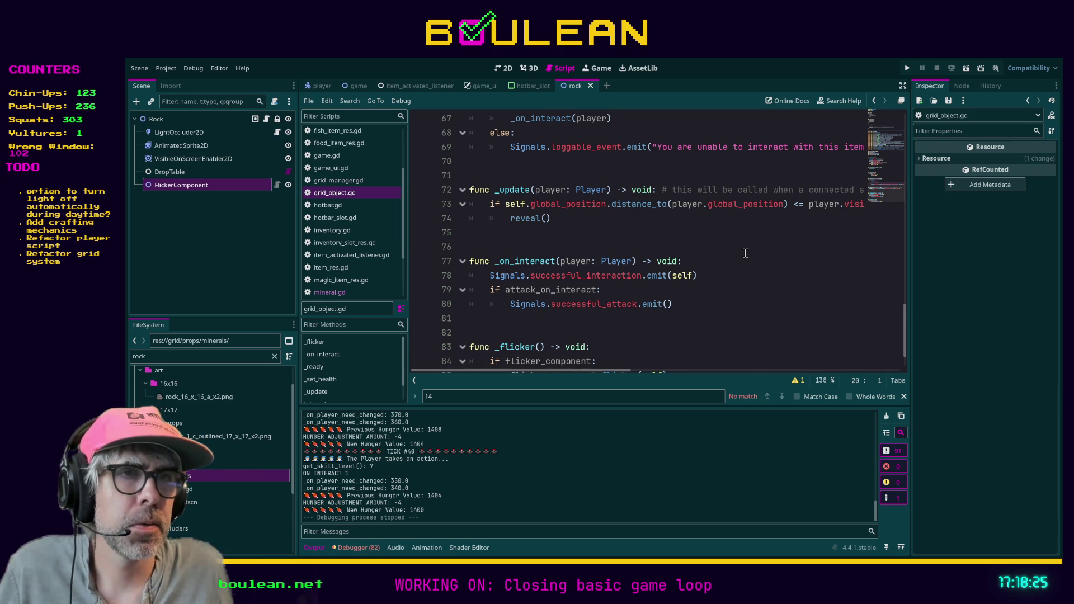
scroll(745, 253, down, 1)
scroll(745, 254, up, 2)
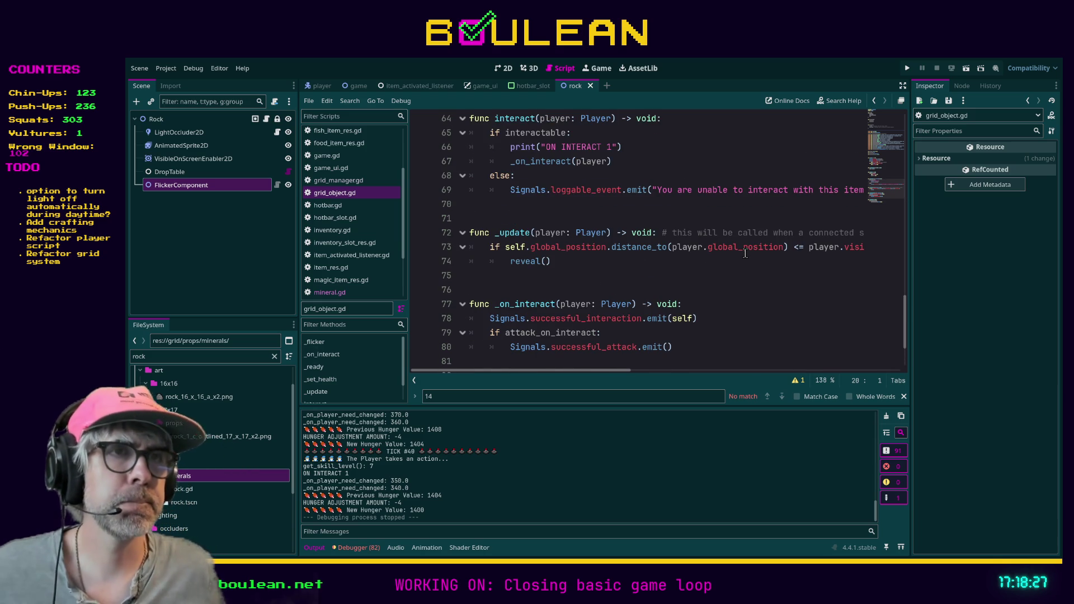
click(698, 261)
key(F5)
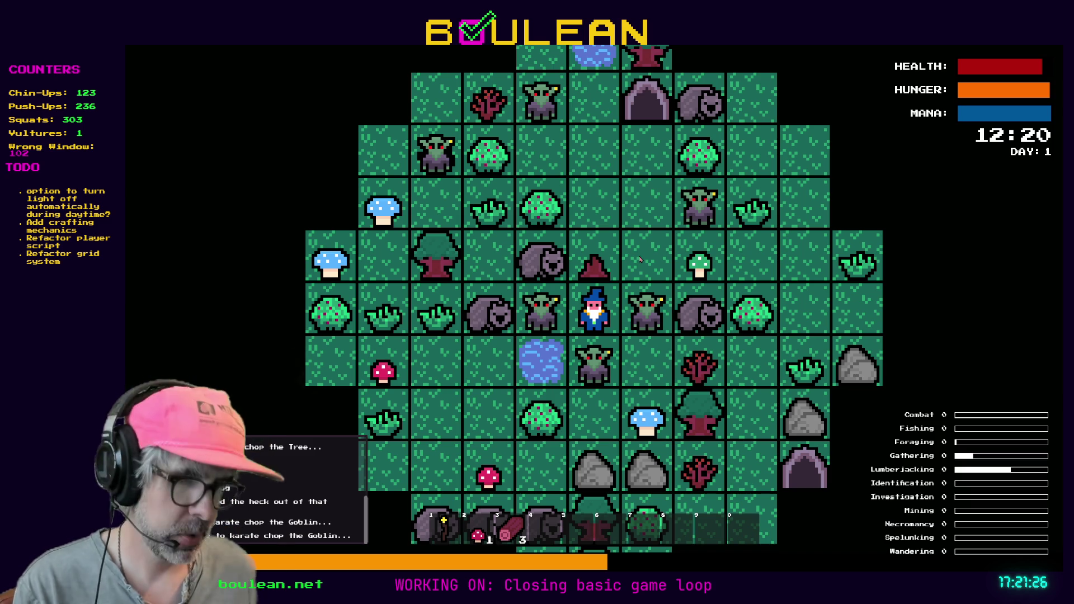
Smite all goblins from the debug panel, mine the rock below the wizard, then stop the game
key(grave)
click(245, 288)
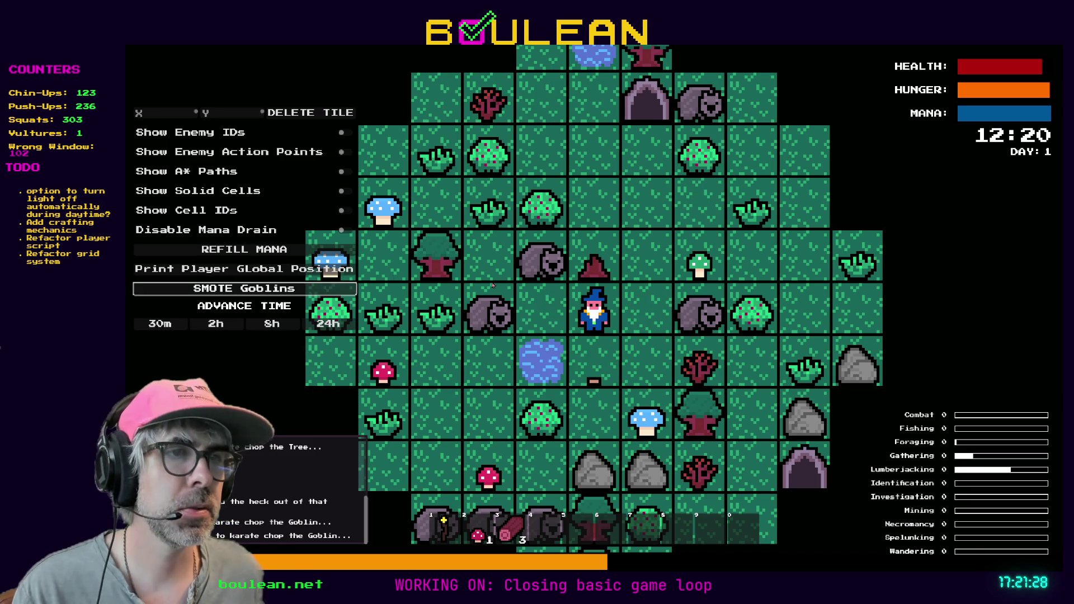
key(Down)
key(Down)
key(Down)
key(Down)
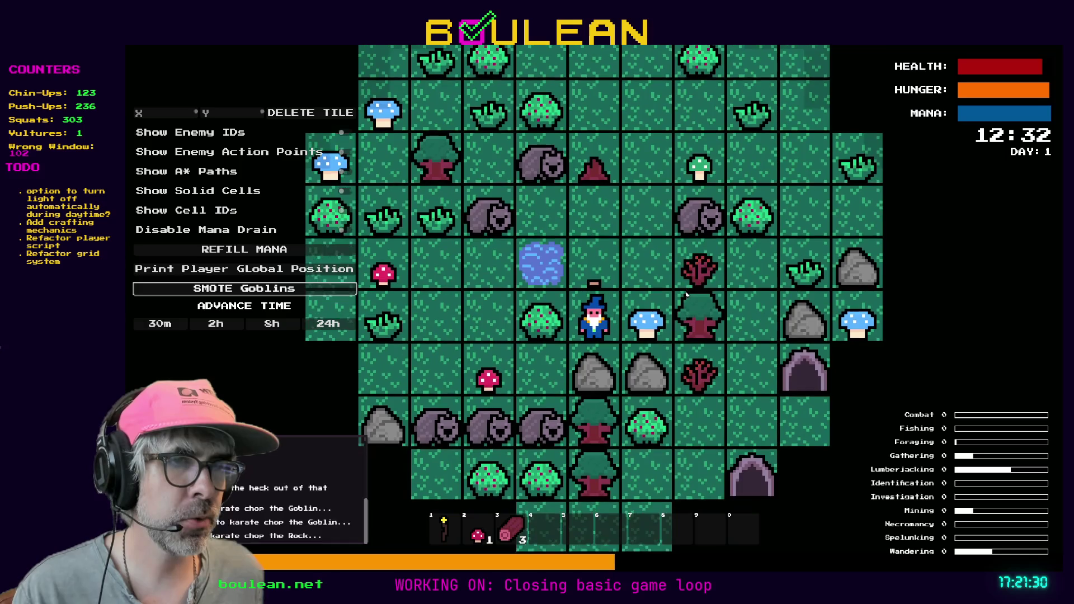
key(Down)
key(Down)
key(Down)
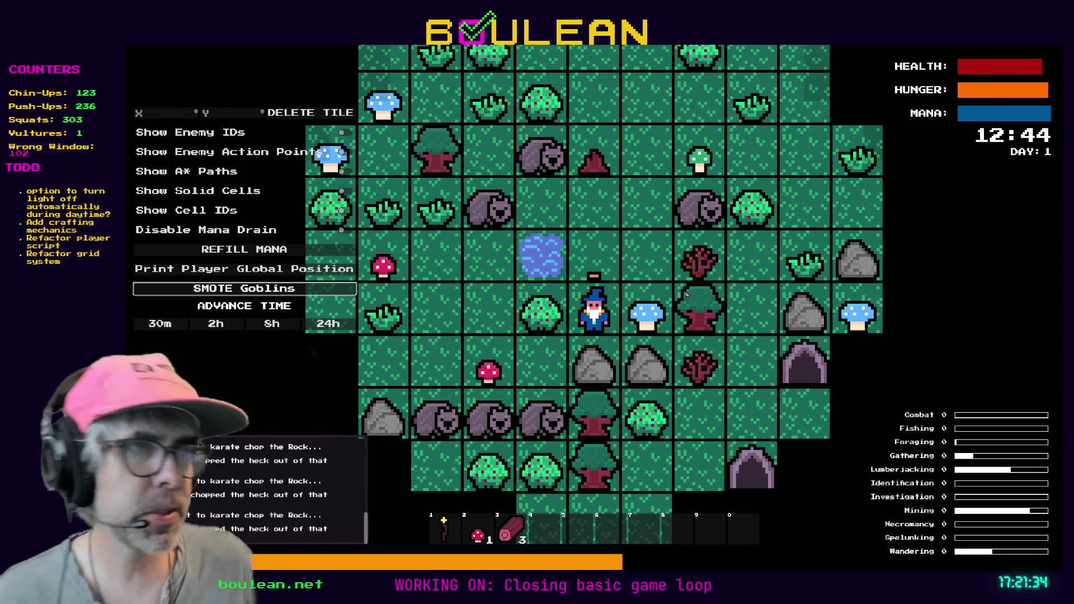
key(Down)
key(Down)
key(Down)
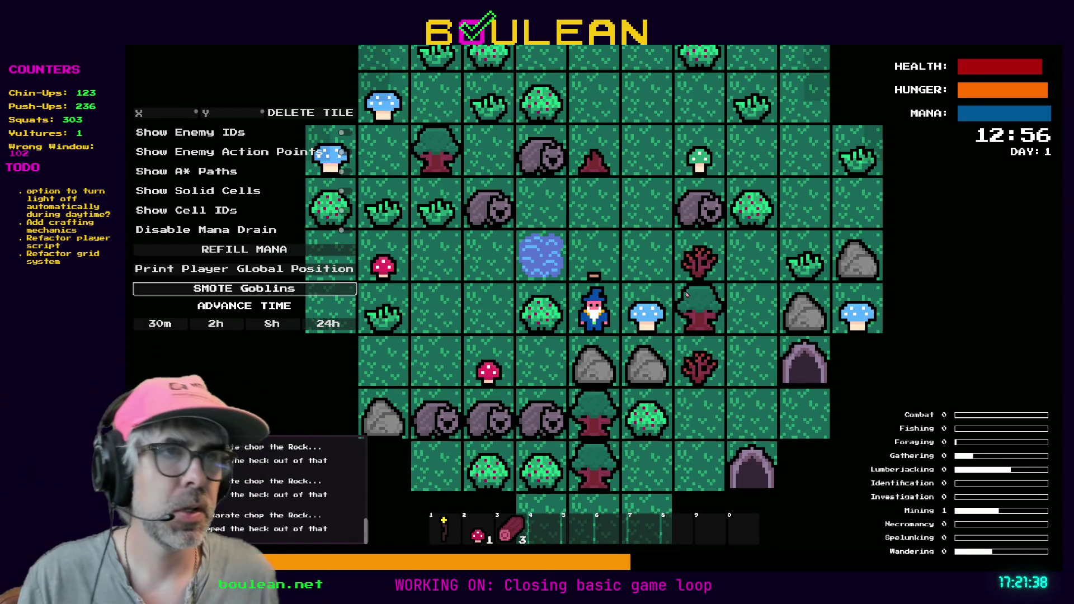
key(F8)
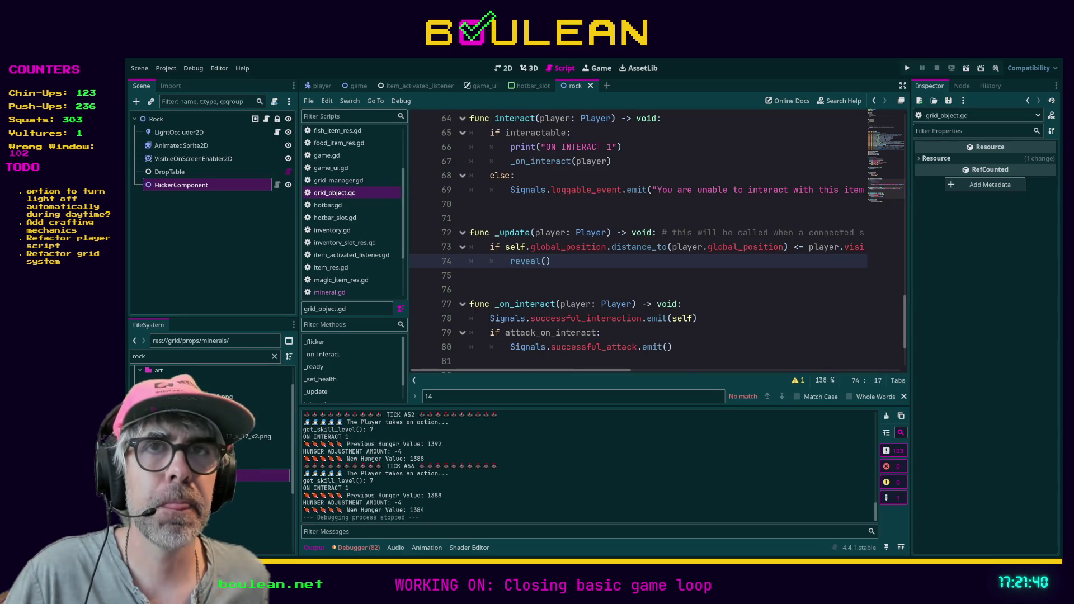
Filter the FileSystem for 'sa' and open the sapling scene
click(179, 123)
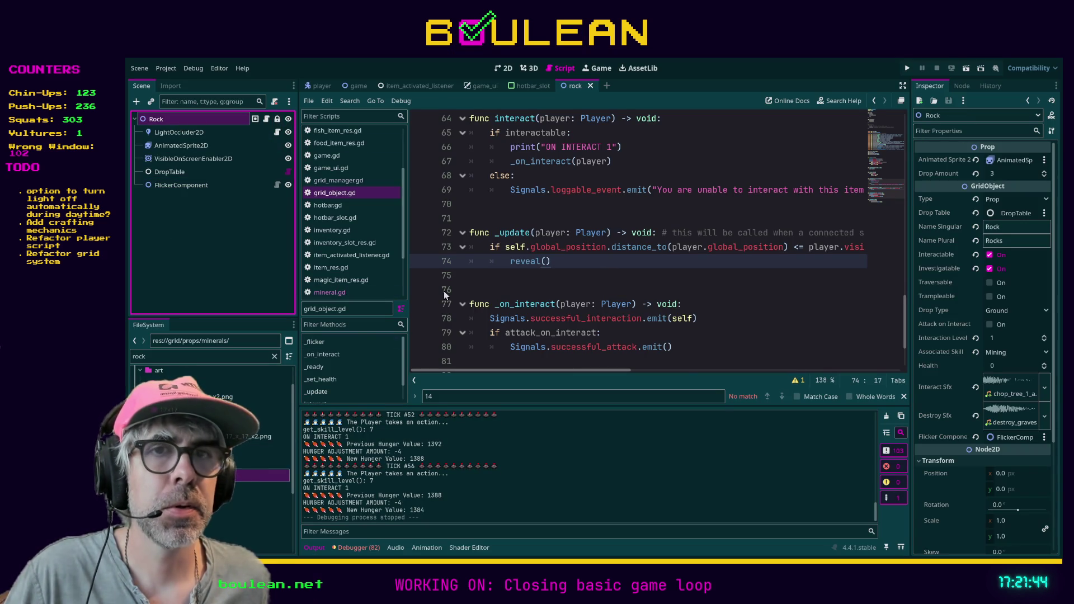
double_click(207, 357)
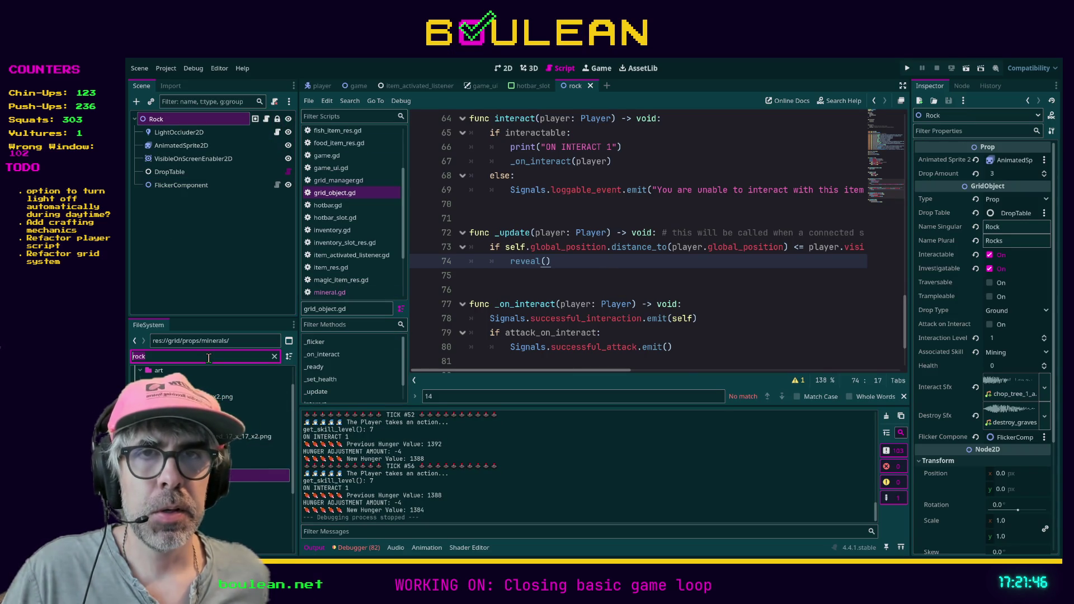
text(twigh)
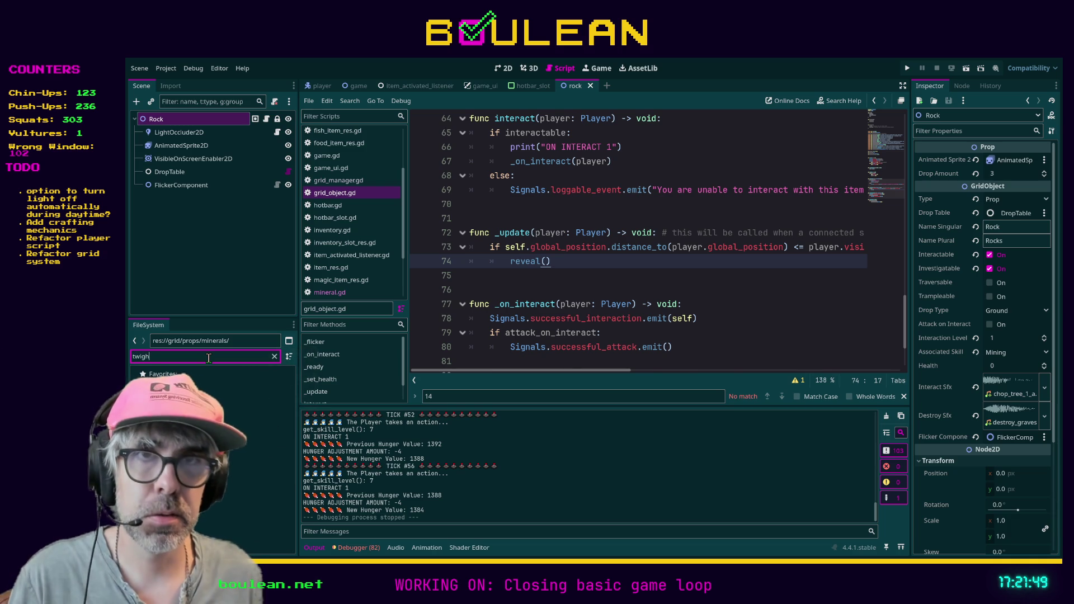
key(BackSpace)
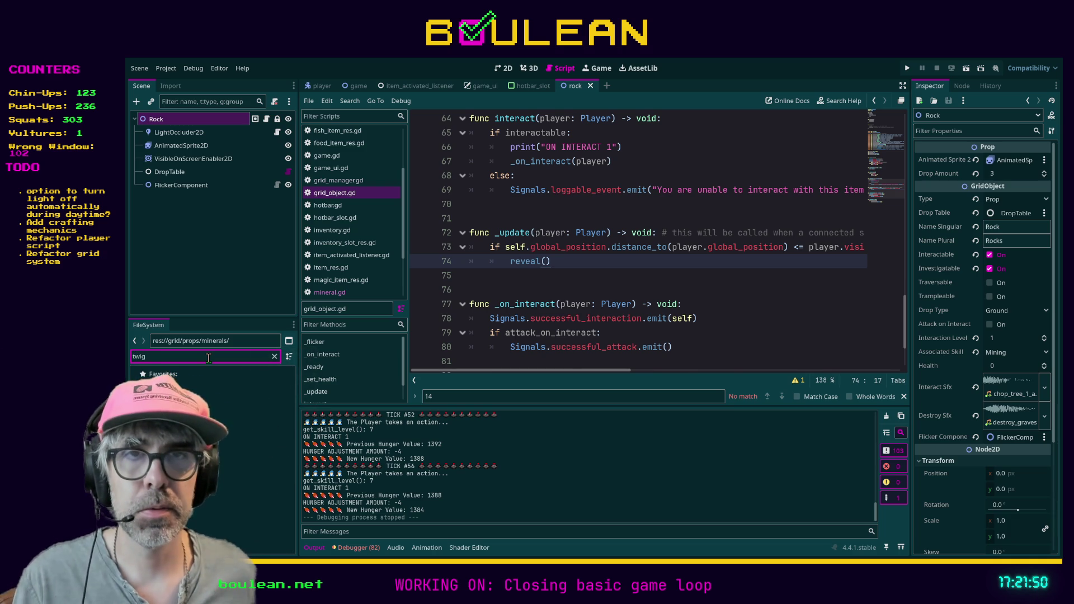
key(ctrl+a)
text(sa)
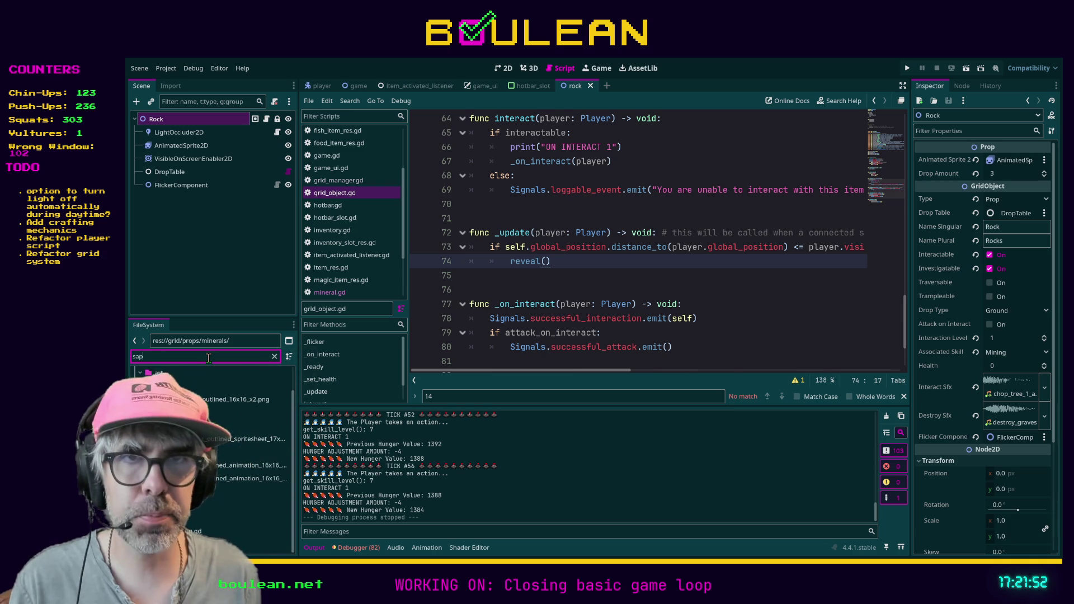
double_click(263, 543)
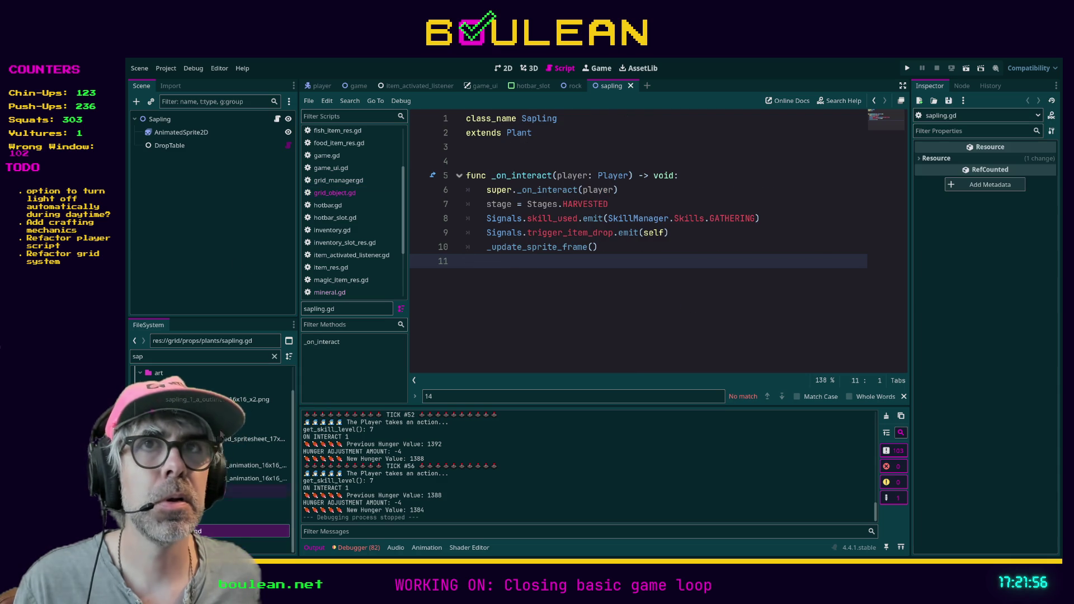
Expand the Sapling DropTable's first drop entry, then select the Rock scene's DropTable node
click(161, 120)
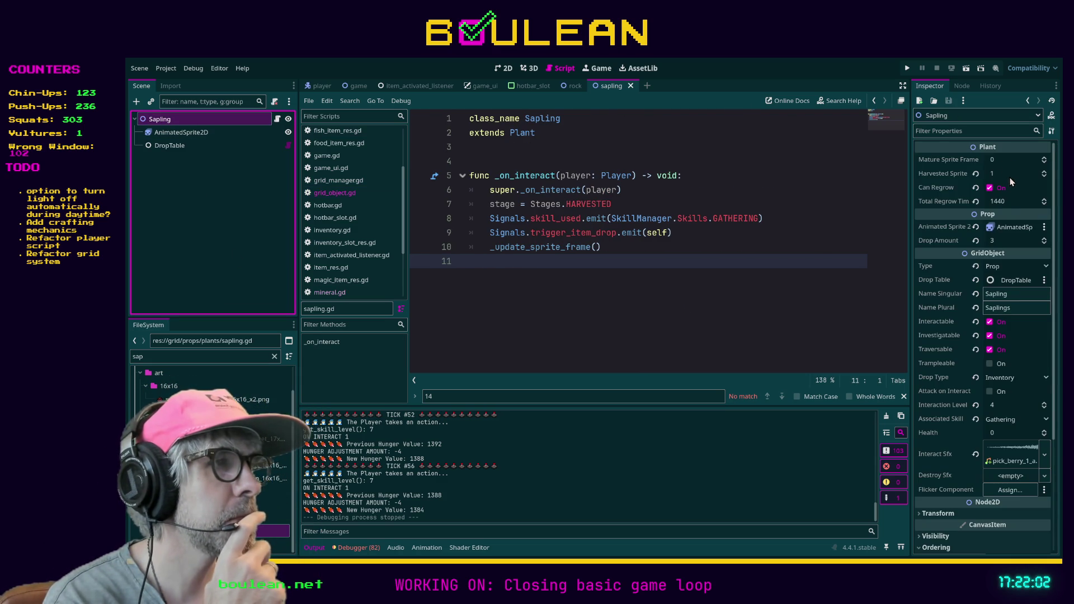
click(1015, 281)
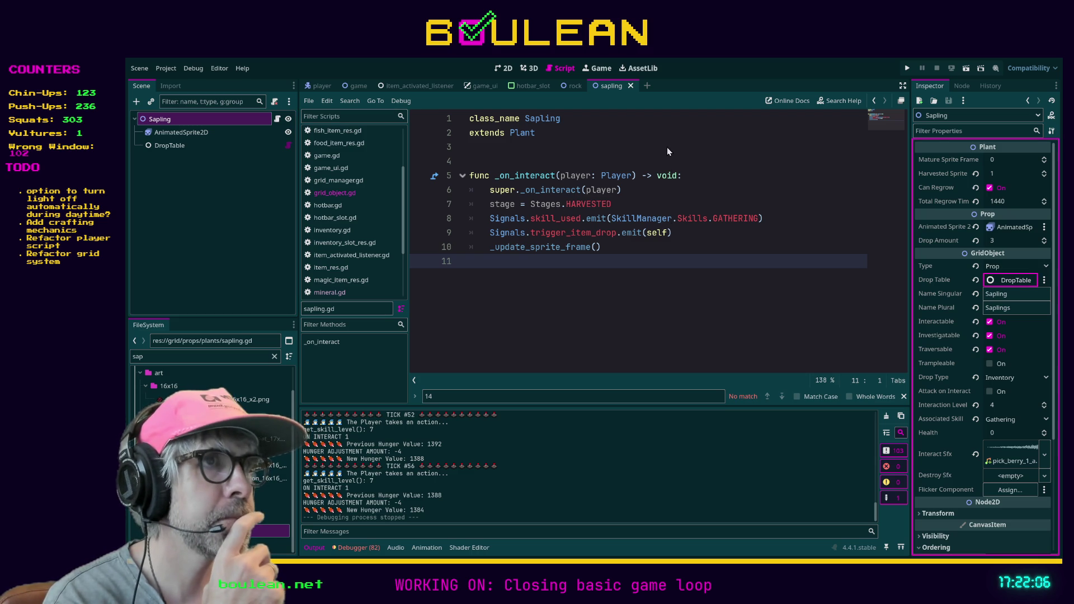
click(154, 147)
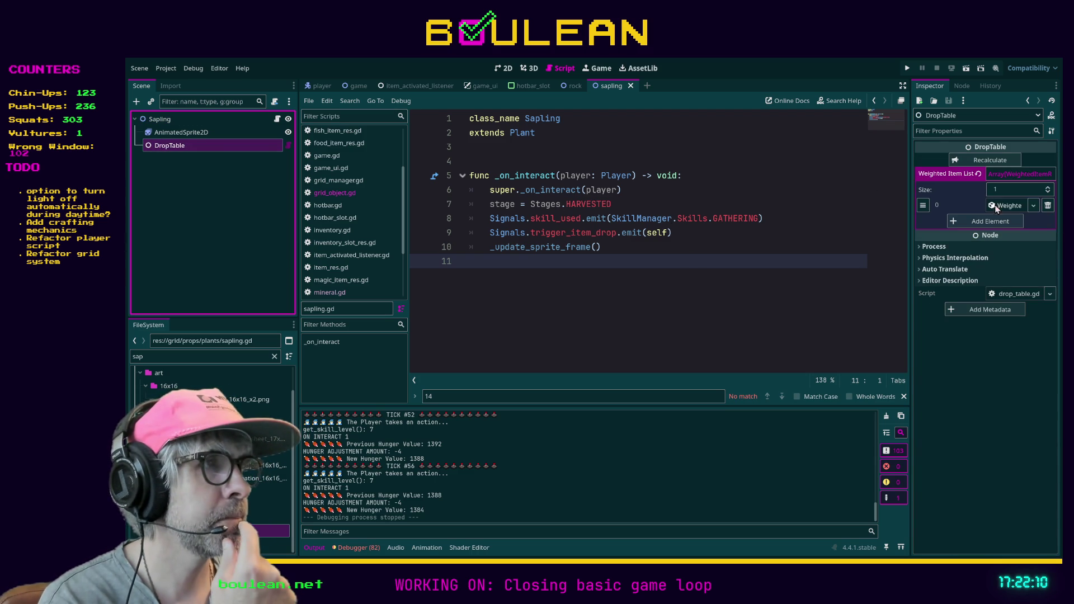
click(993, 206)
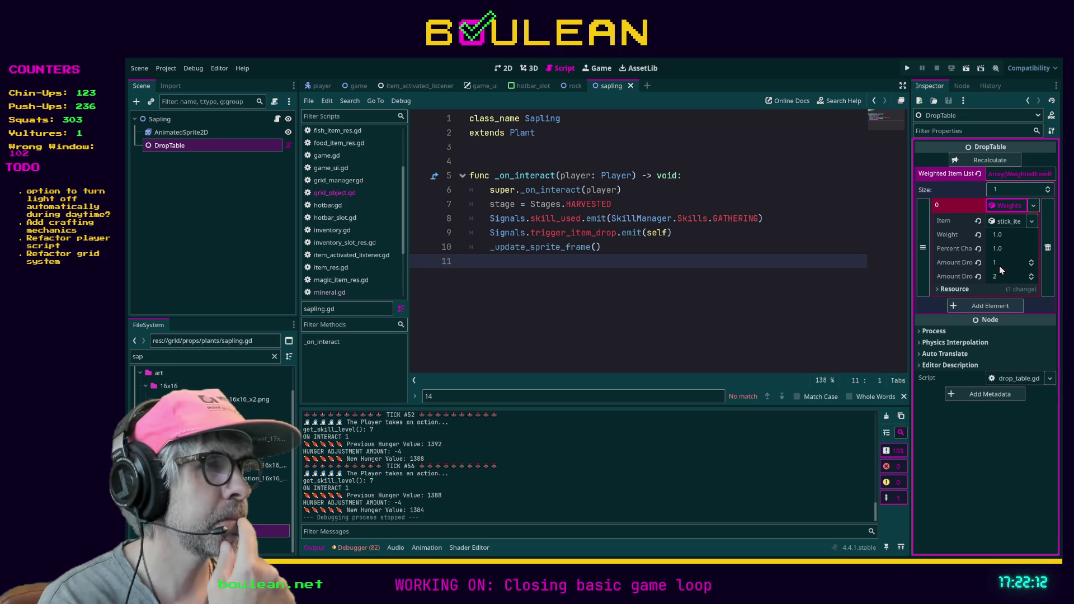
click(566, 88)
click(170, 172)
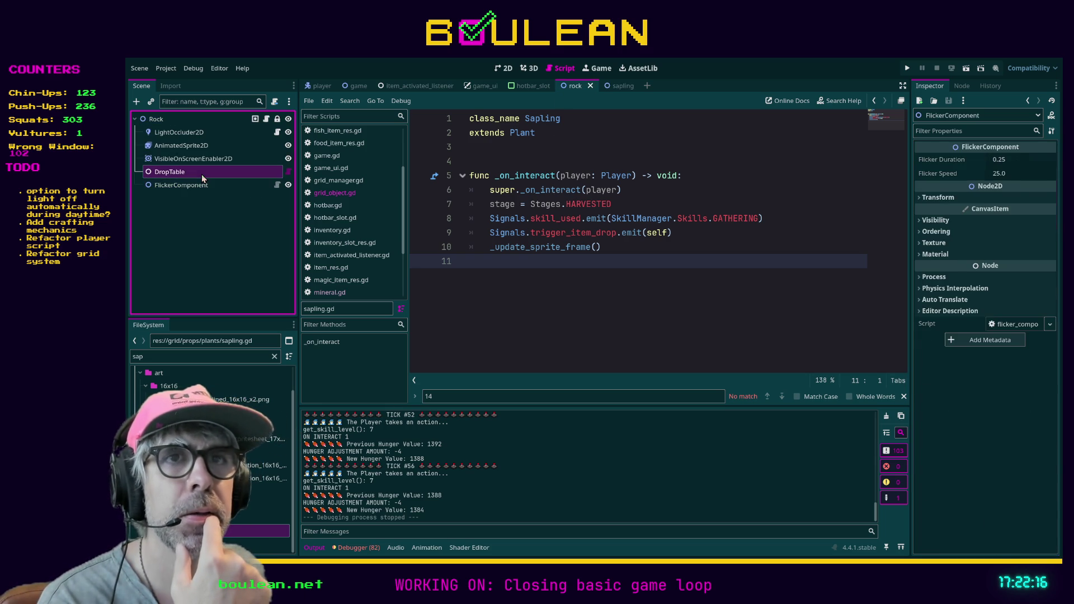
Expand the Rock DropTable's element 0 to confirm the stone drop and recalculate percent chances
click(1018, 174)
click(1001, 206)
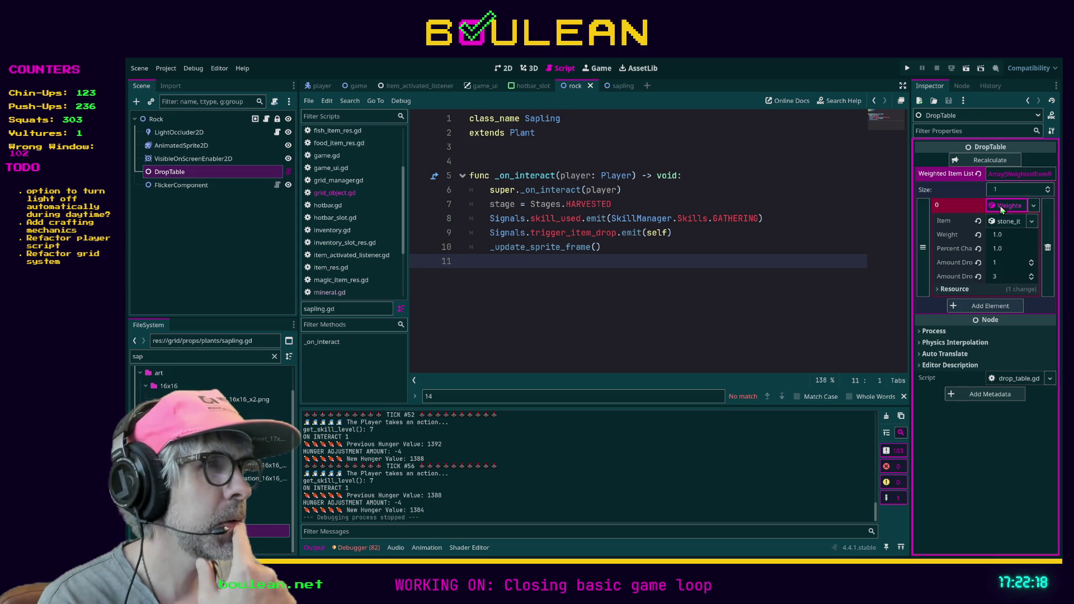
click(990, 160)
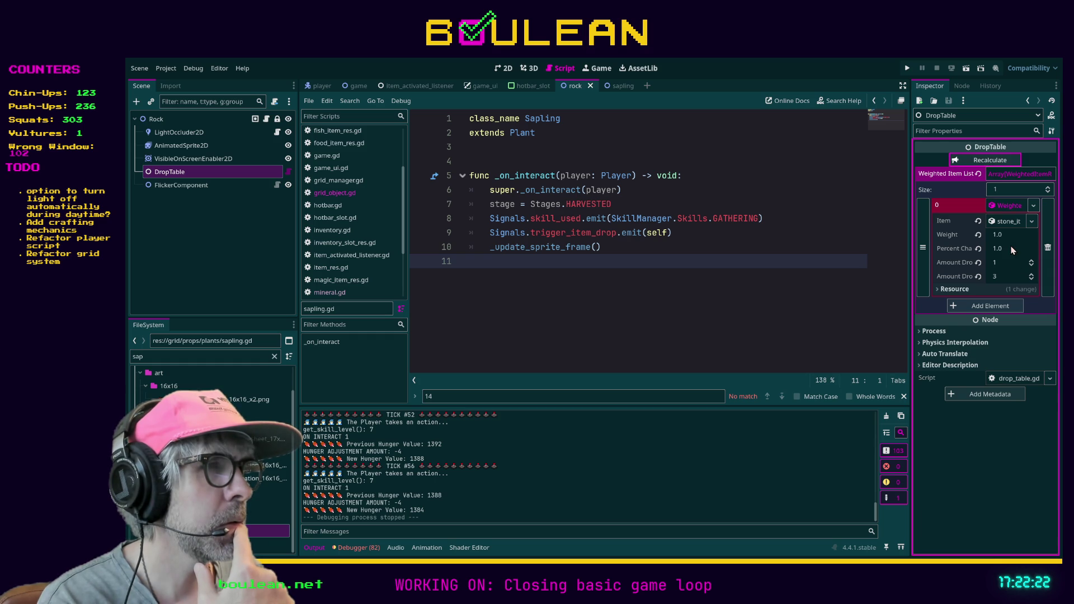
click(833, 264)
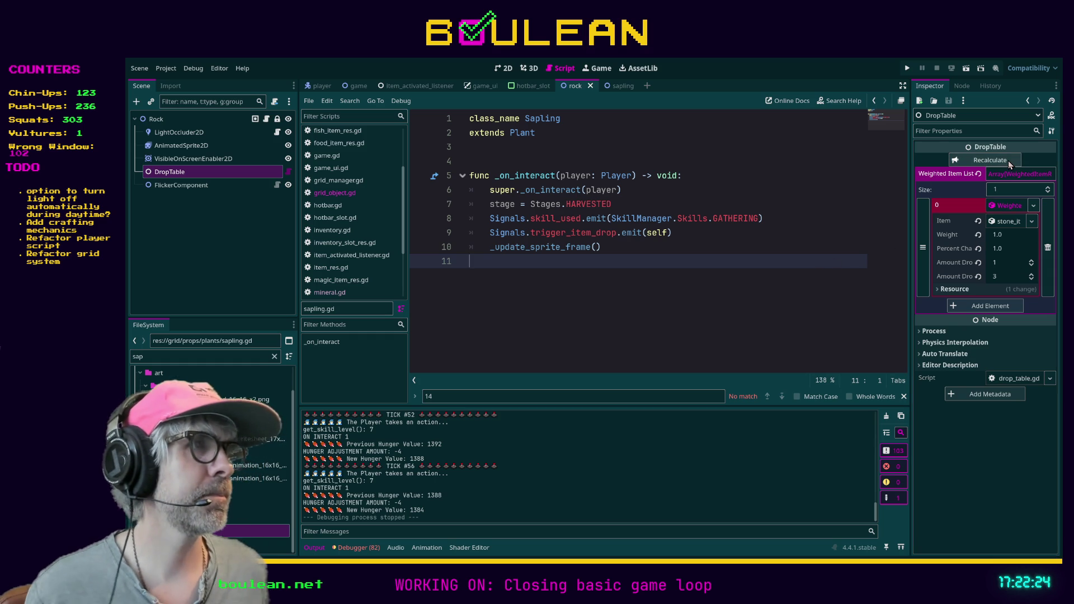
click(995, 163)
click(860, 190)
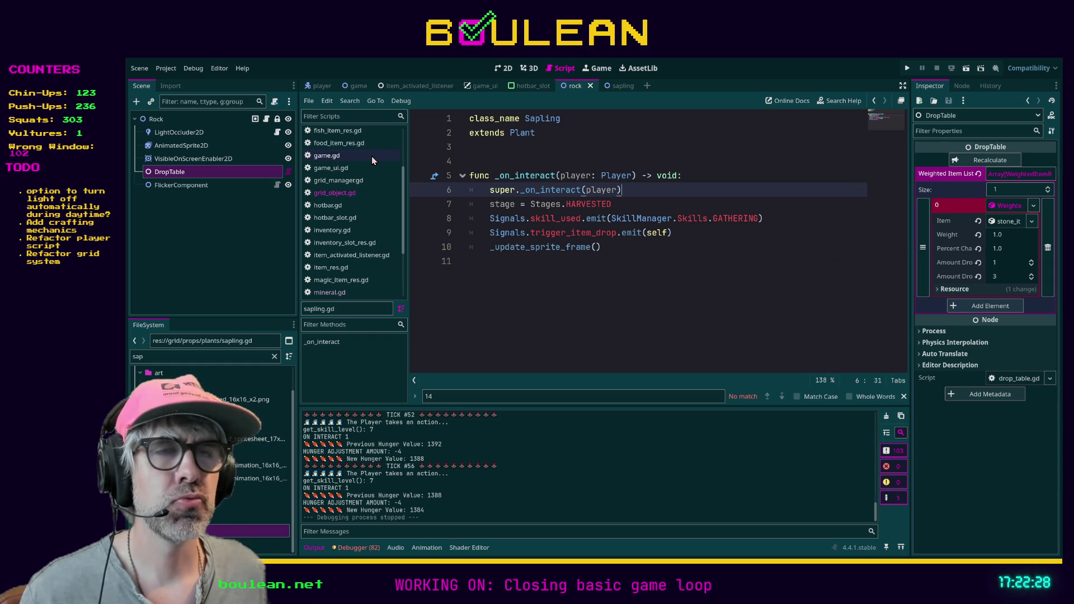
Filter the FileSystem for 'listener' scripts, then switch over to Aseprite
click(248, 356)
text(listener)
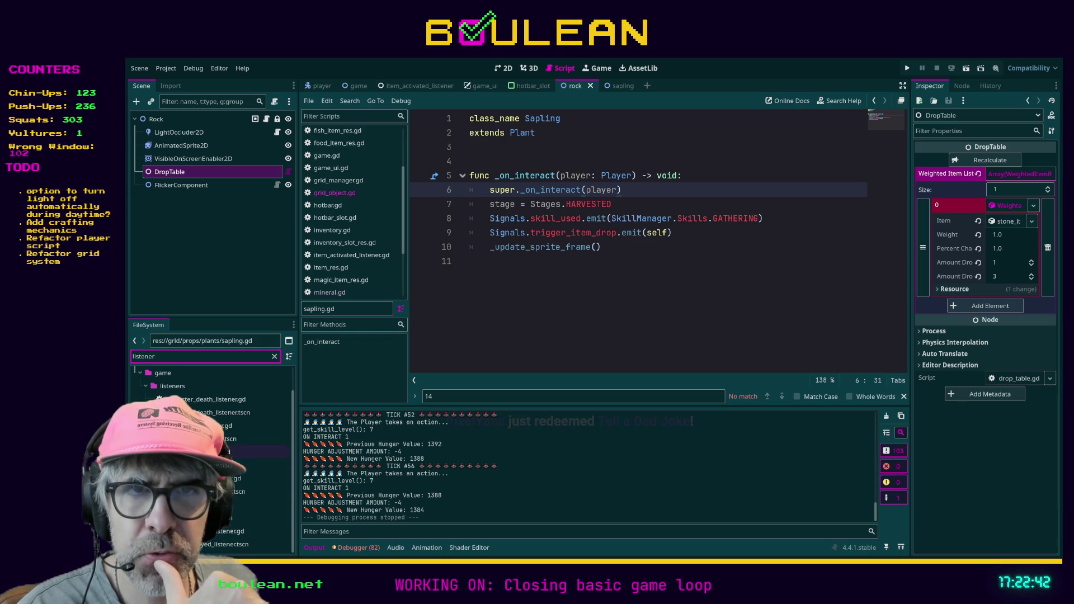
click(469, 262)
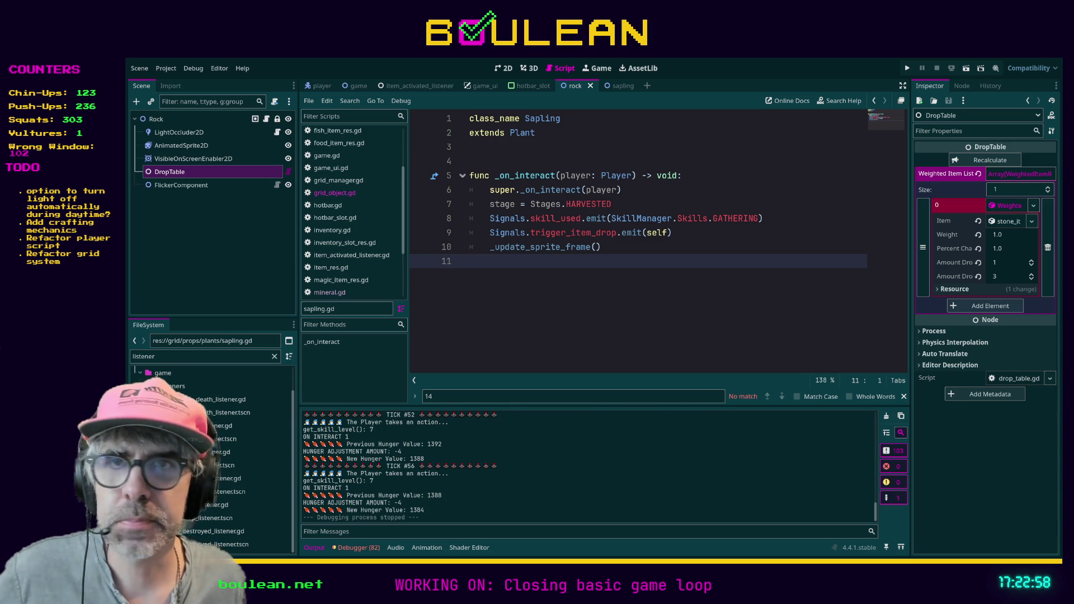
key(alt+Tab)
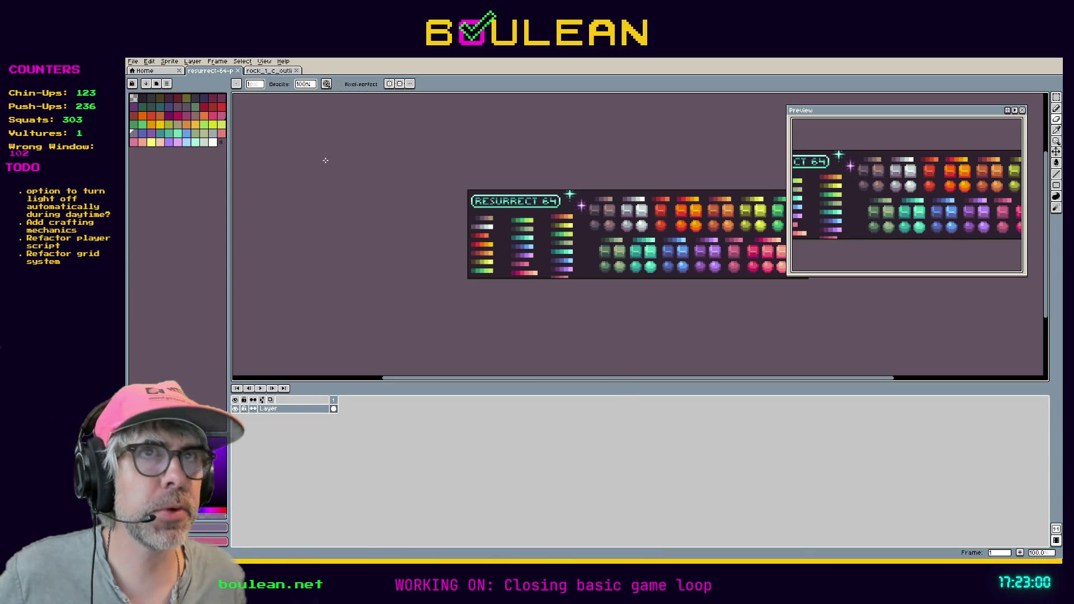
Open stone_1_a_outlined from Aseprite's recent files, then return to Godot
click(266, 72)
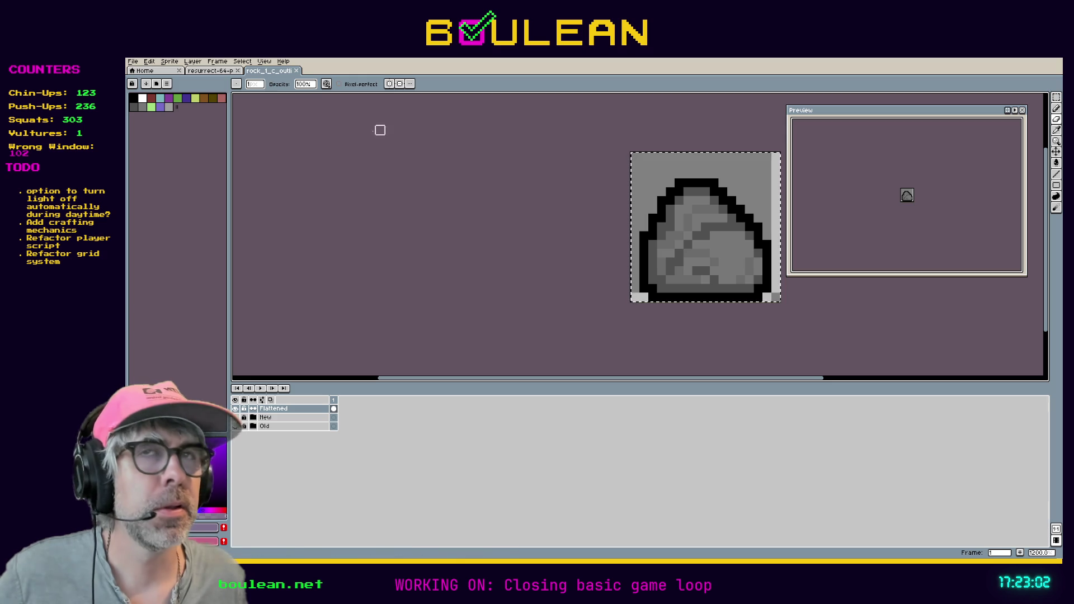
click(163, 71)
click(195, 74)
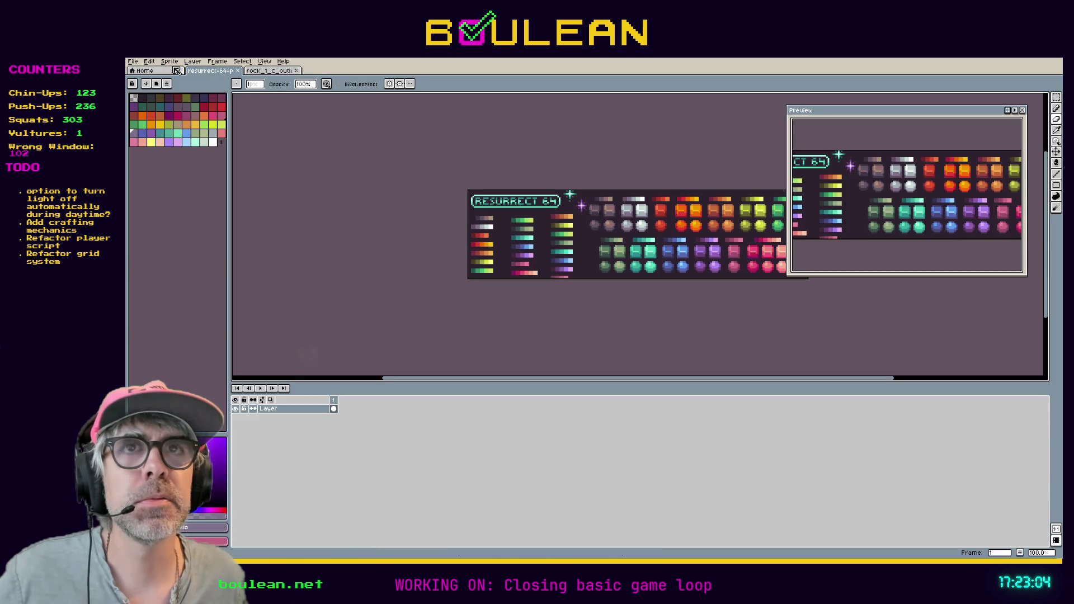
click(133, 62)
mouse_move(162, 90)
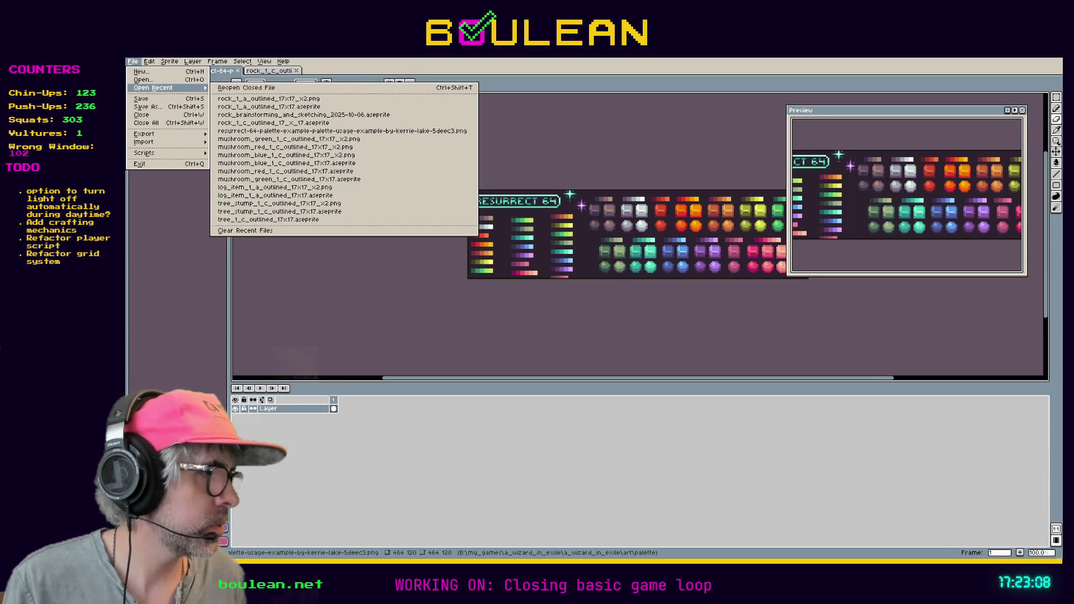
scroll(532, 258, up, 3)
click(568, 255)
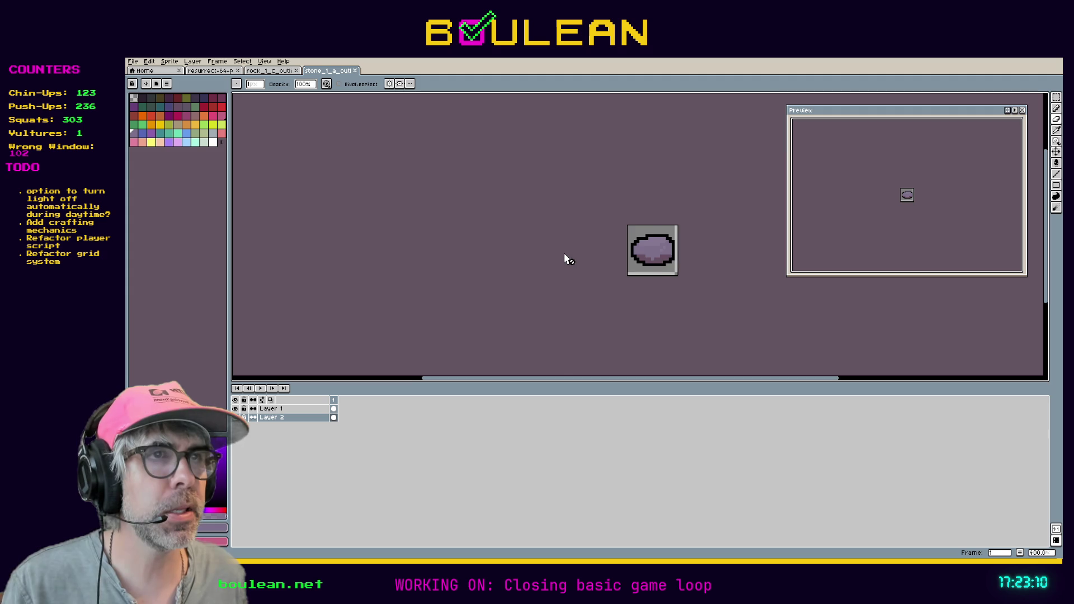
scroll(565, 258, up, 1)
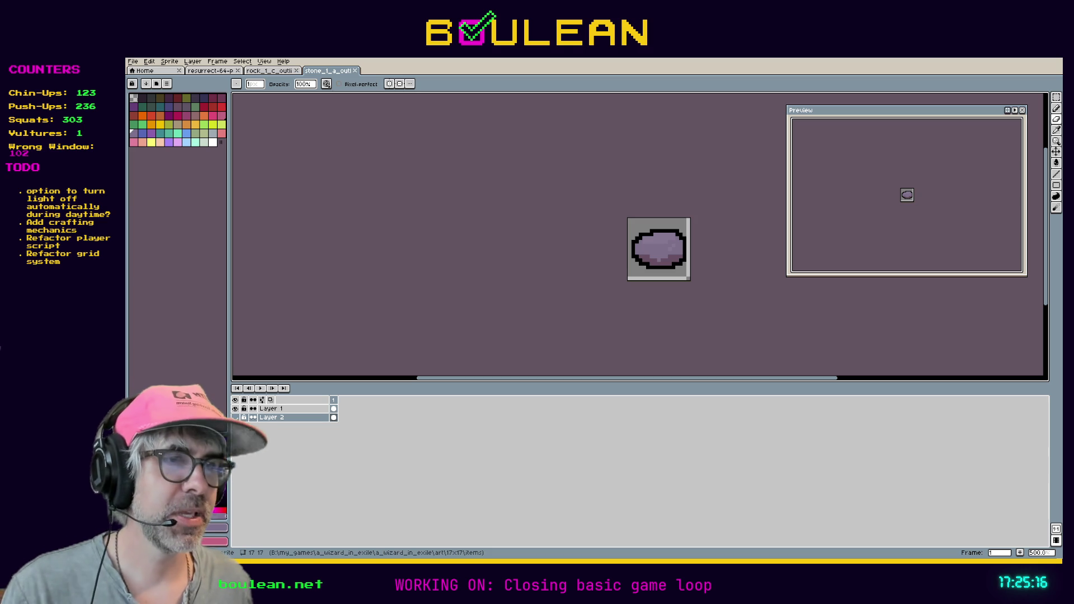
key(alt+Tab)
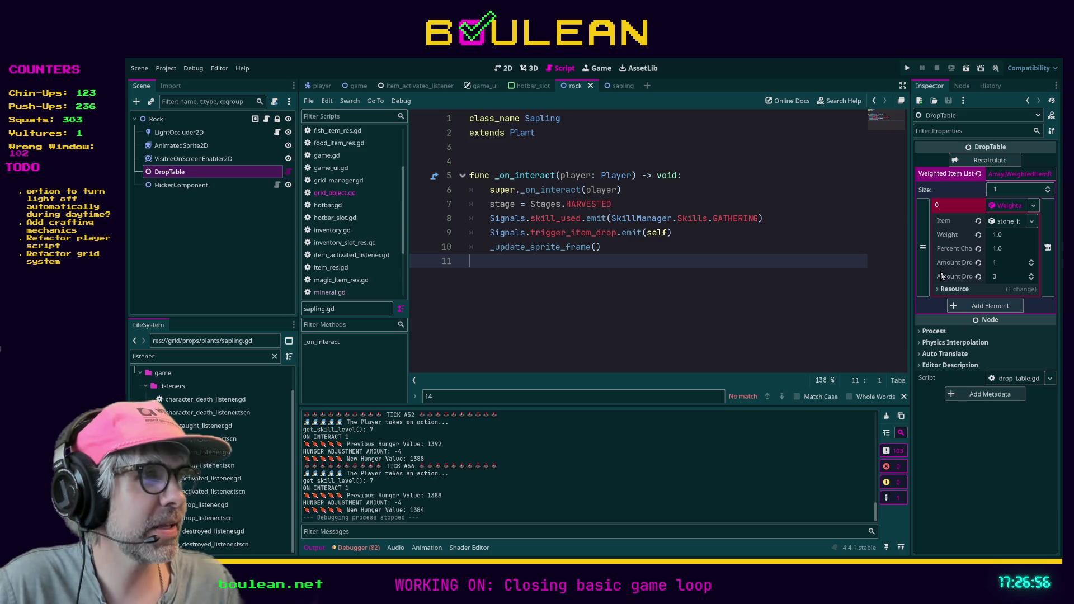
Add and delete an empty Weighted Item List element, leaving only the stone entry, and save
click(986, 306)
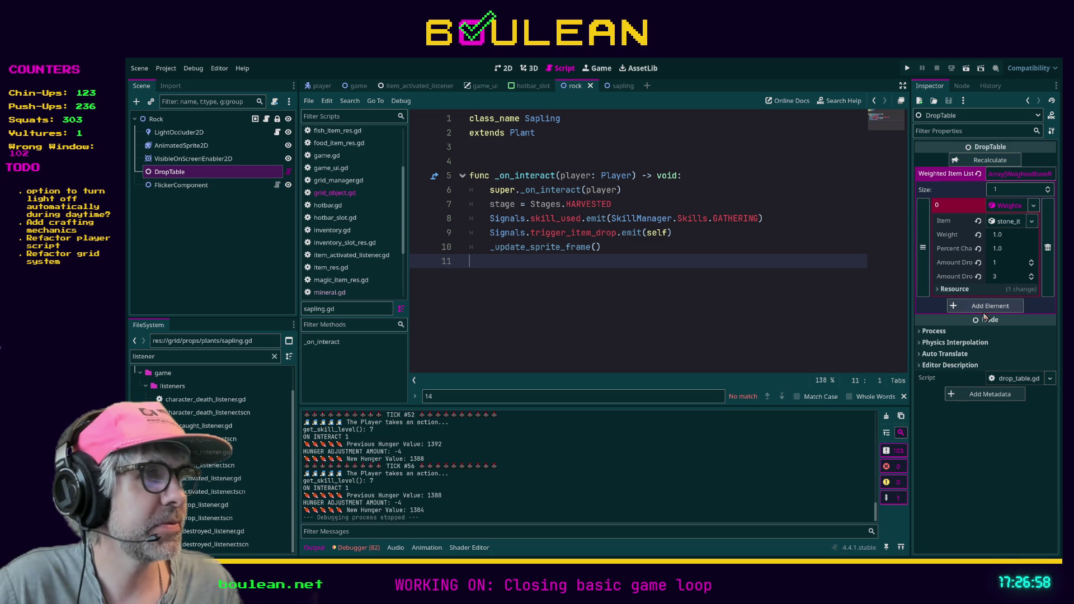
click(1048, 306)
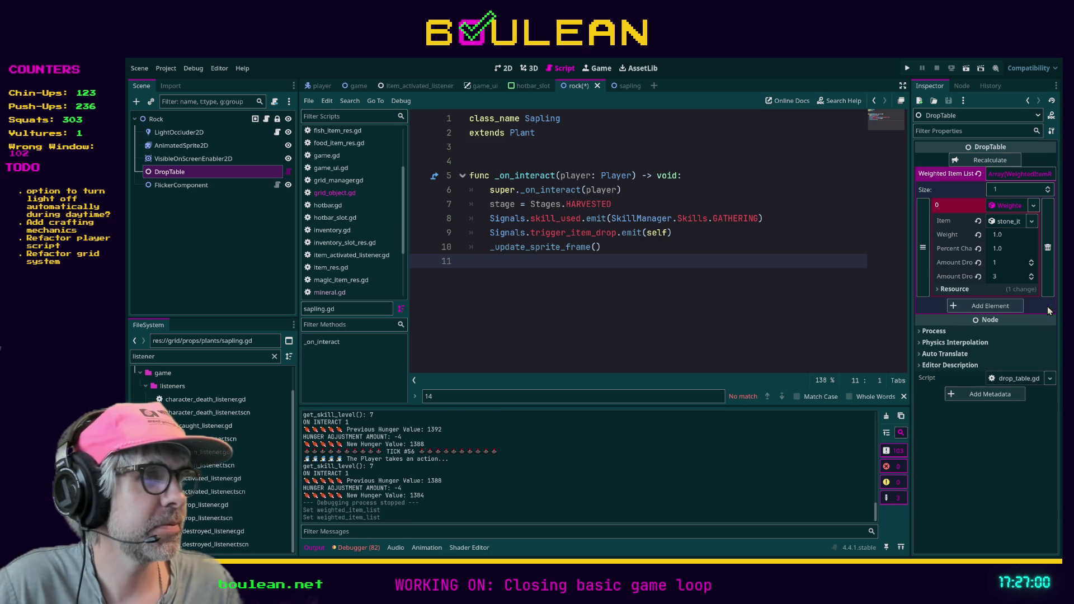
key(ctrl+s)
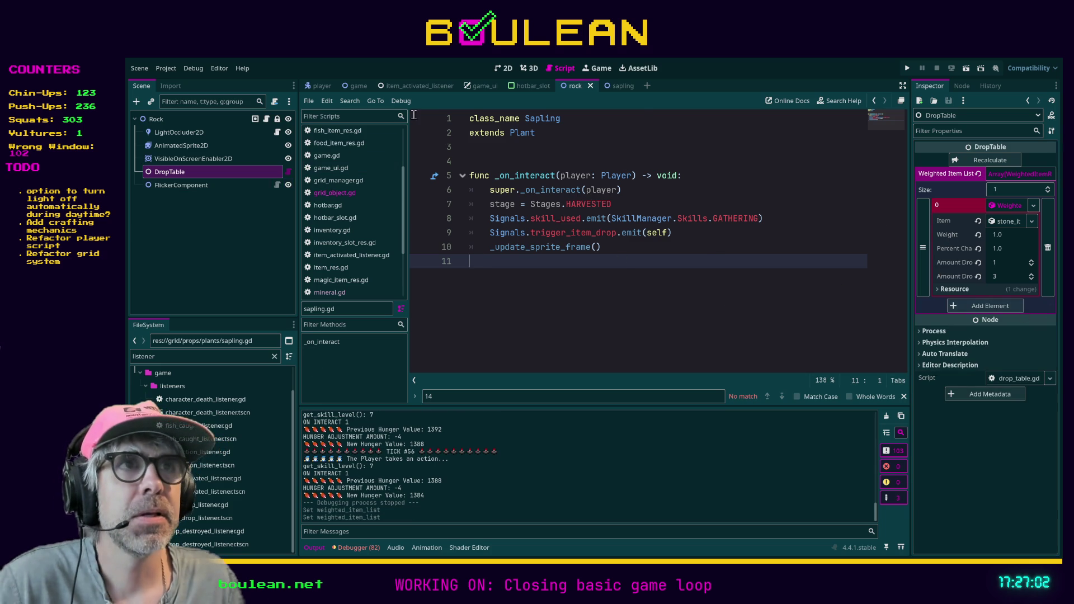
Compare the Rock and Sapling node properties, including the Sapling's Drop Type setting
click(611, 87)
click(164, 119)
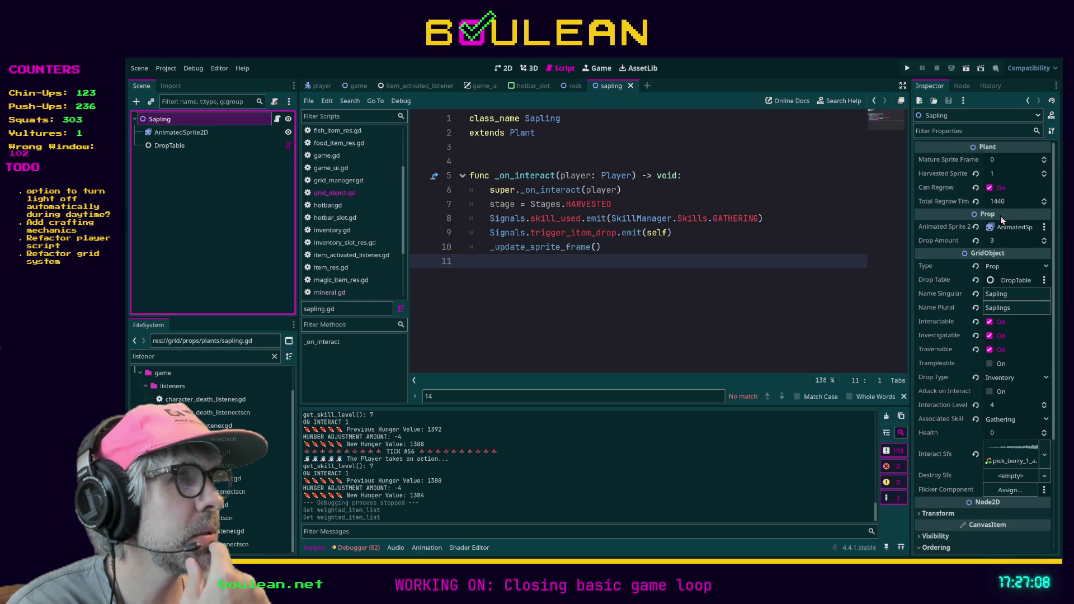
click(575, 85)
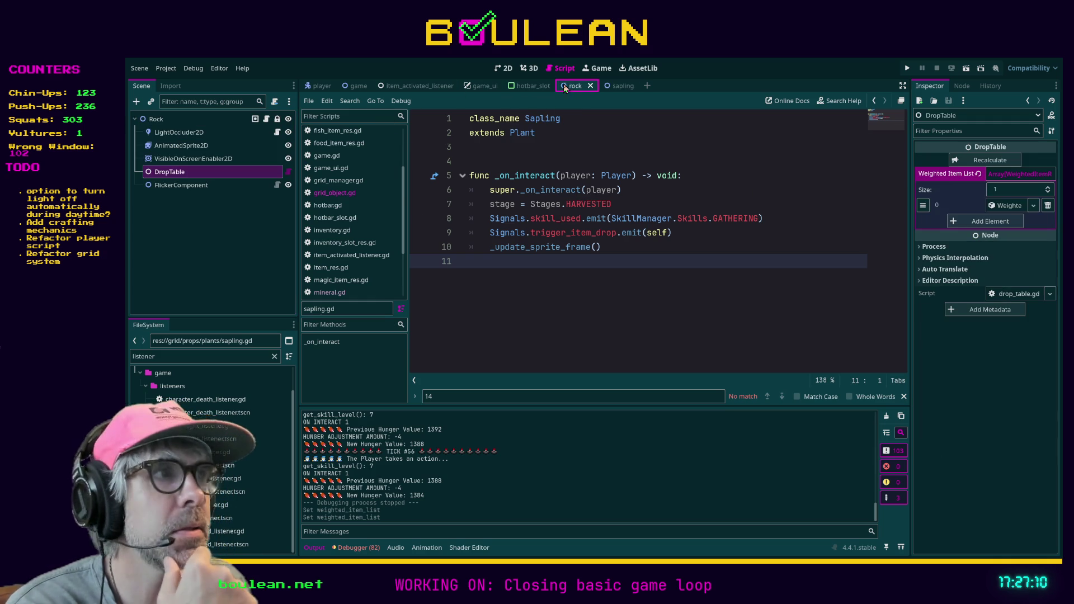
click(209, 121)
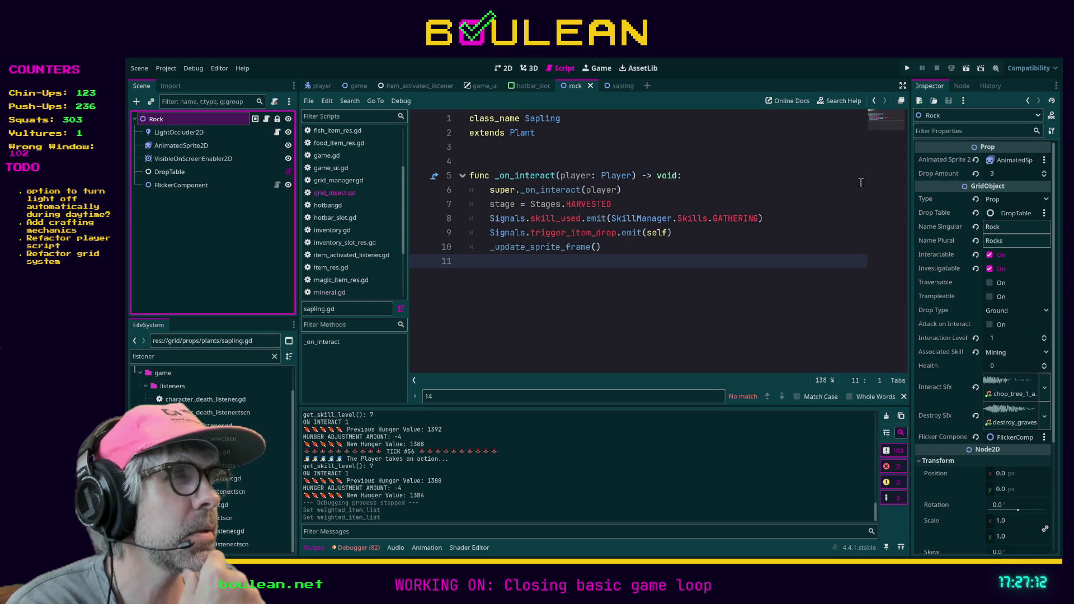
click(614, 86)
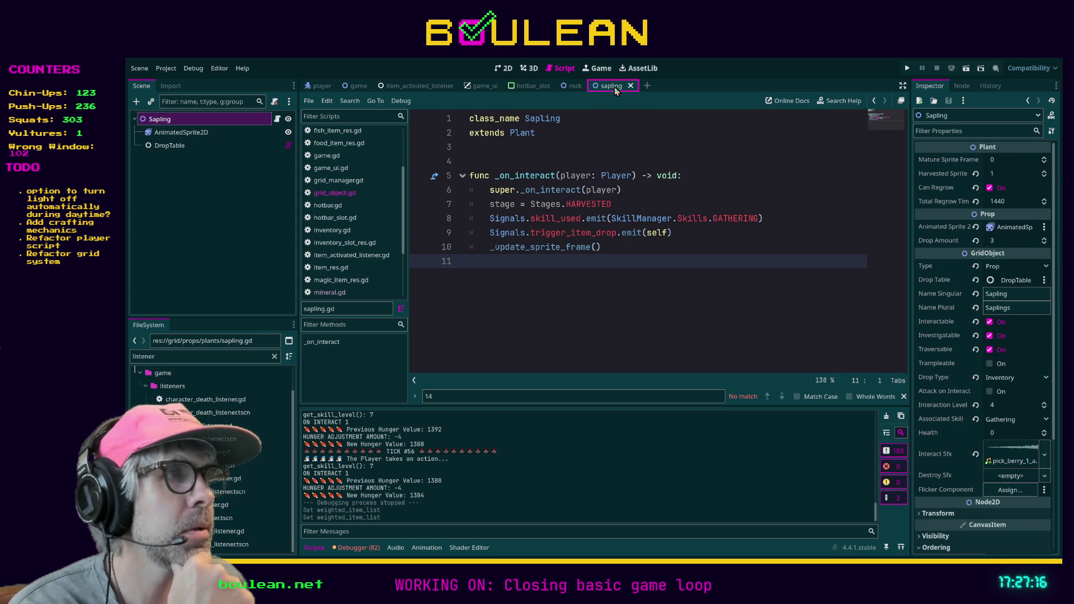
click(576, 86)
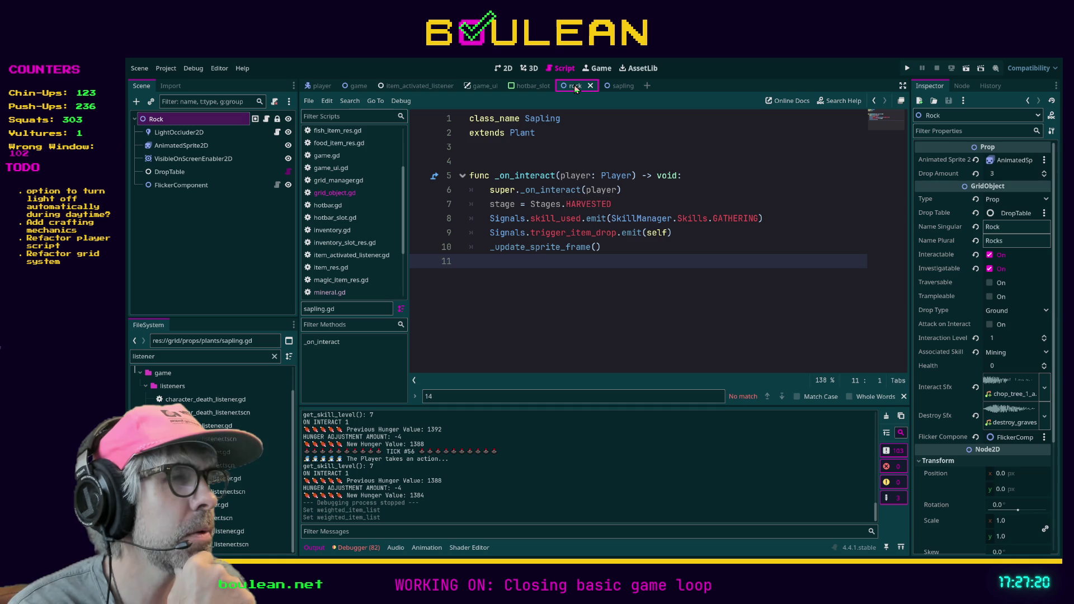
click(617, 88)
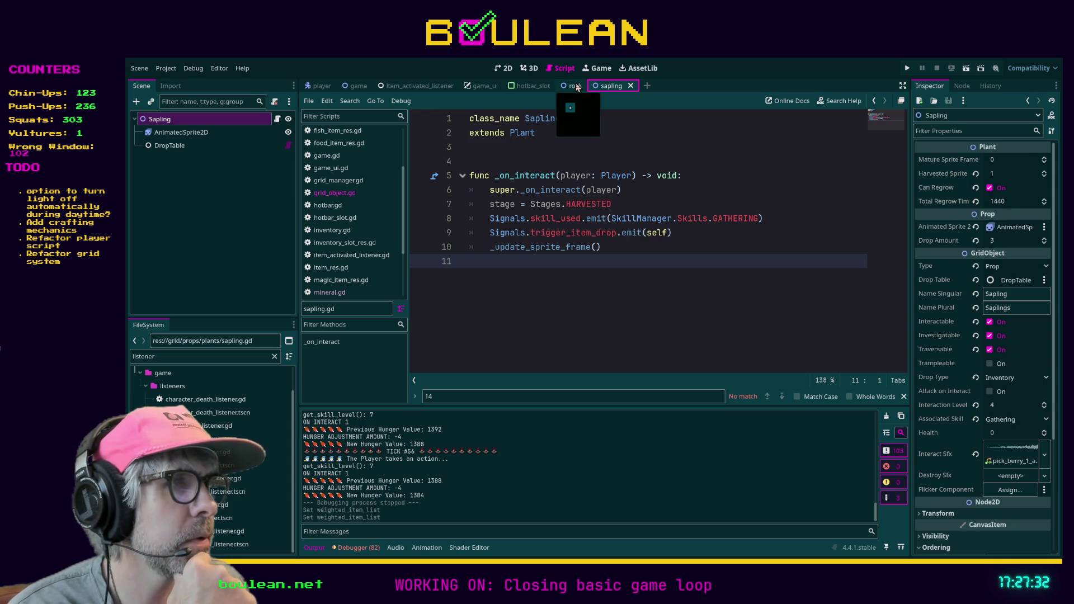
click(577, 87)
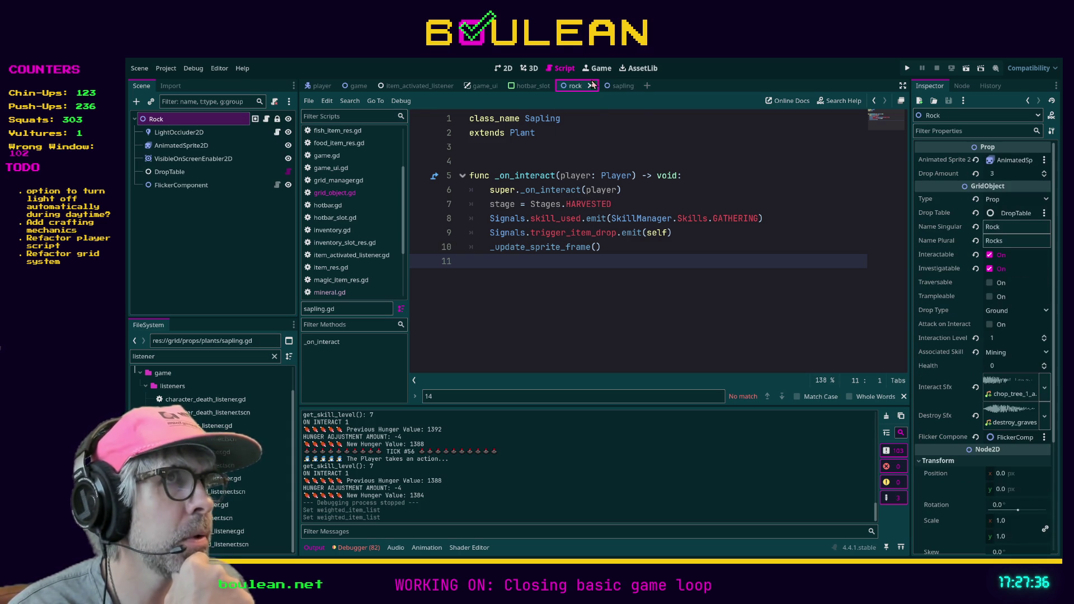
click(615, 87)
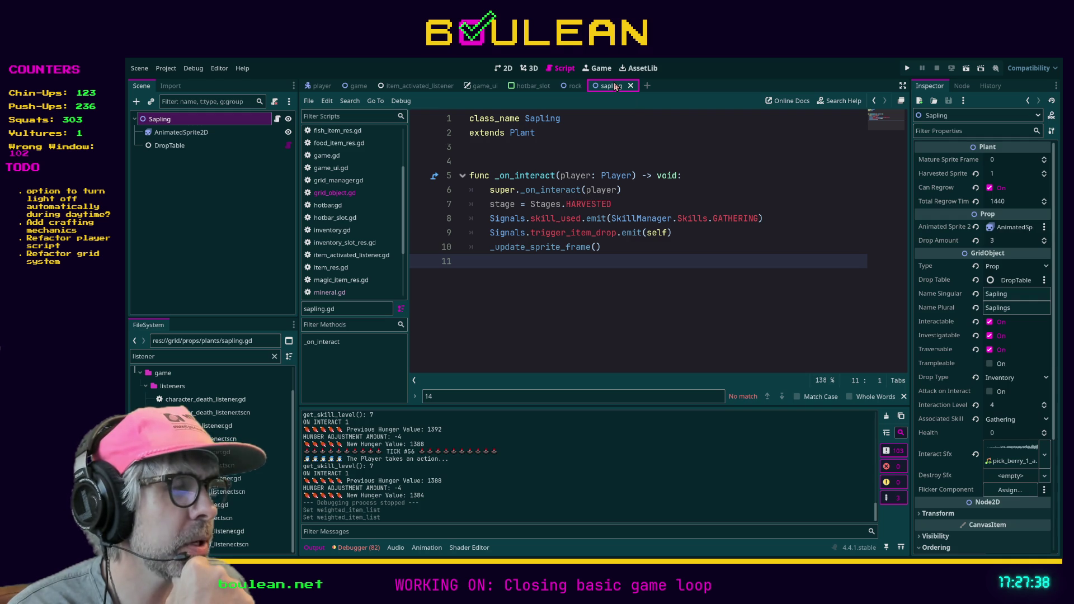
click(575, 87)
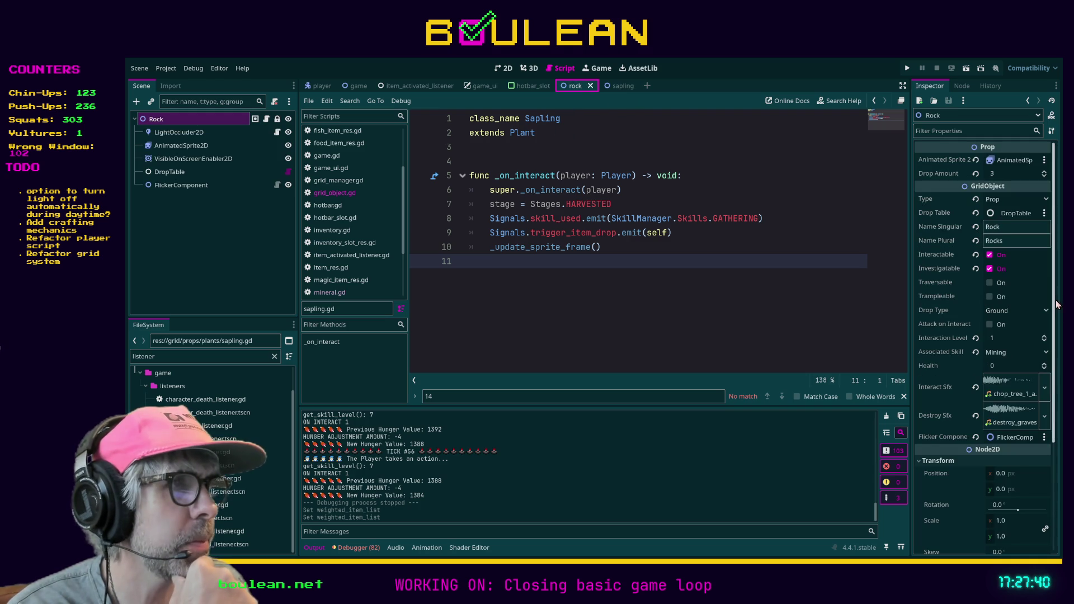
Set the Rock's Drop Type to Inventory, save the rock scene, and run the game
click(1006, 335)
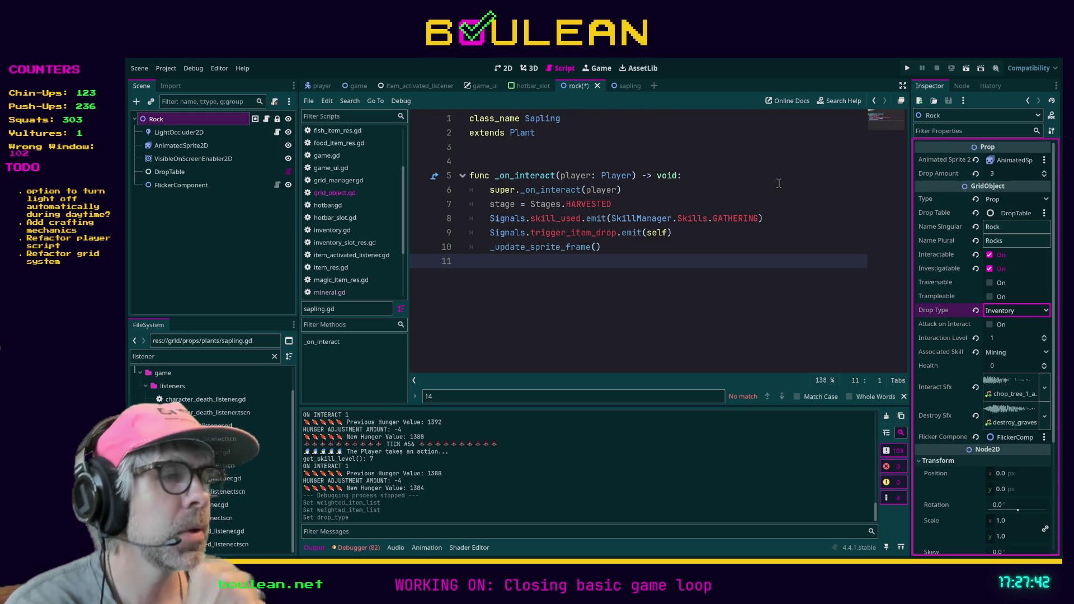
click(789, 210)
key(ctrl+s)
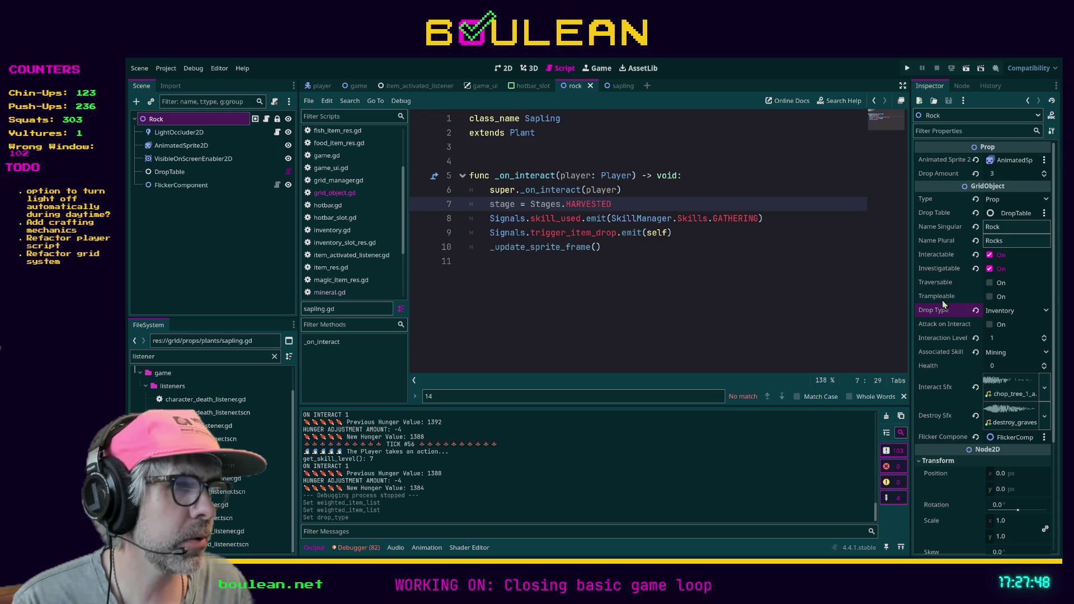
click(823, 309)
key(F5)
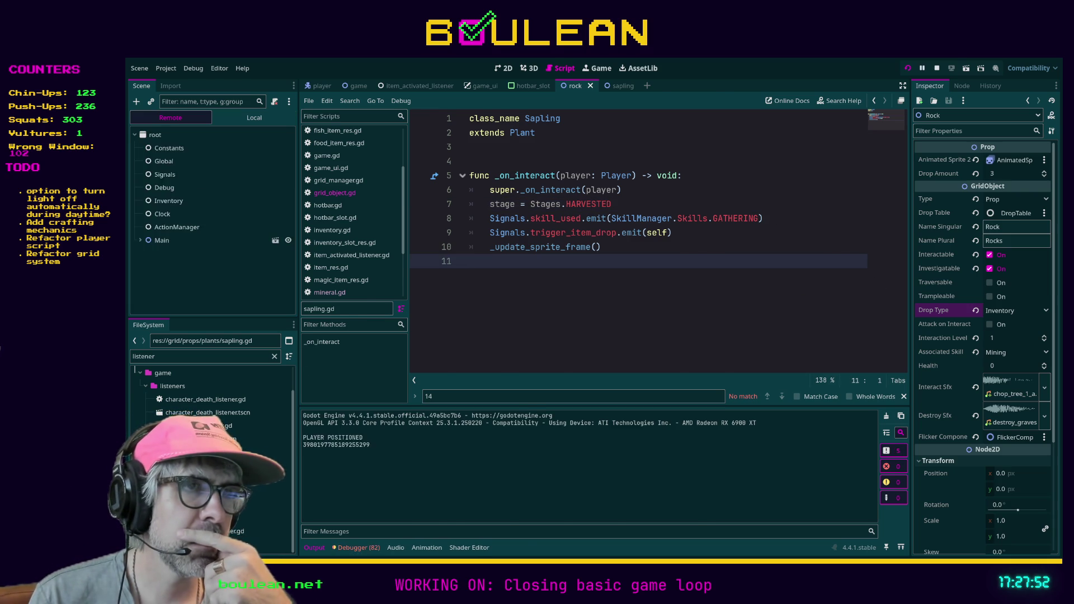
Smite all goblins via the debug panel, walk to the rock, and chop it repeatedly
key(Up)
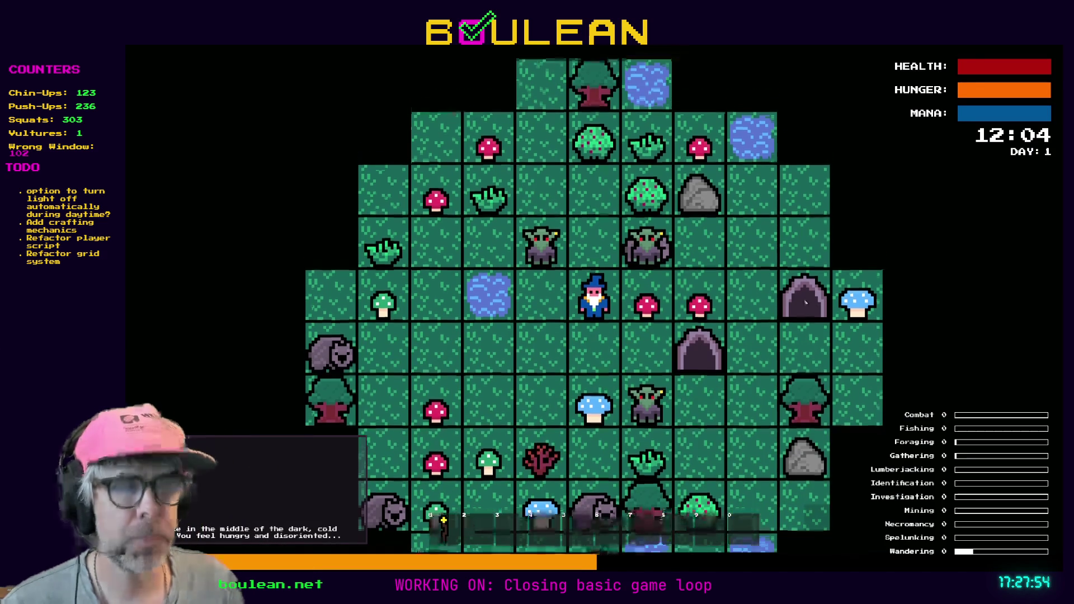
key(grave)
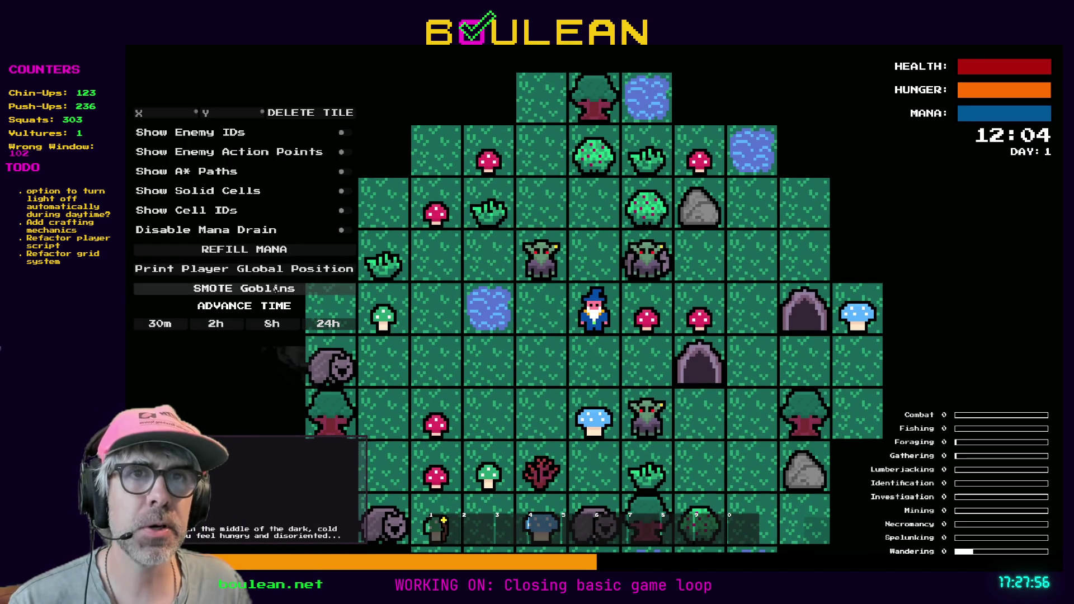
key(Return)
key(Up)
key(Right)
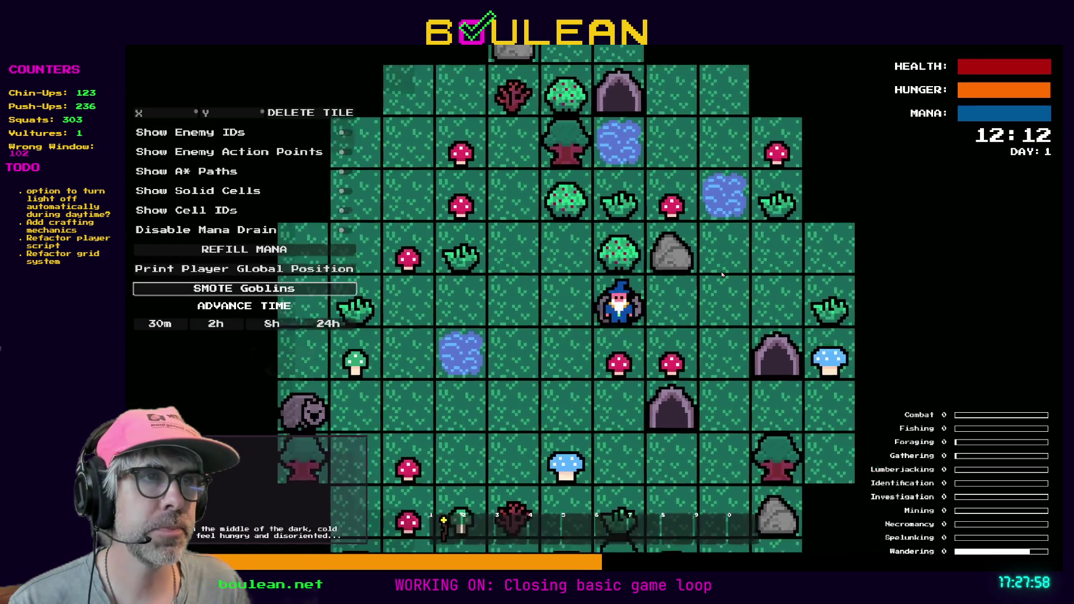
key(Right)
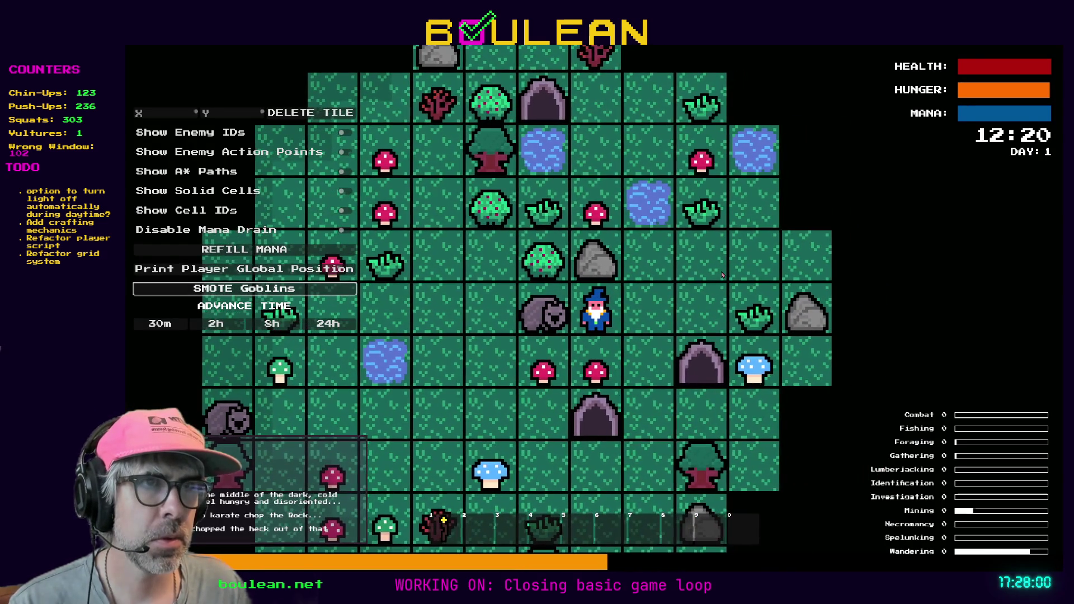
key(Up)
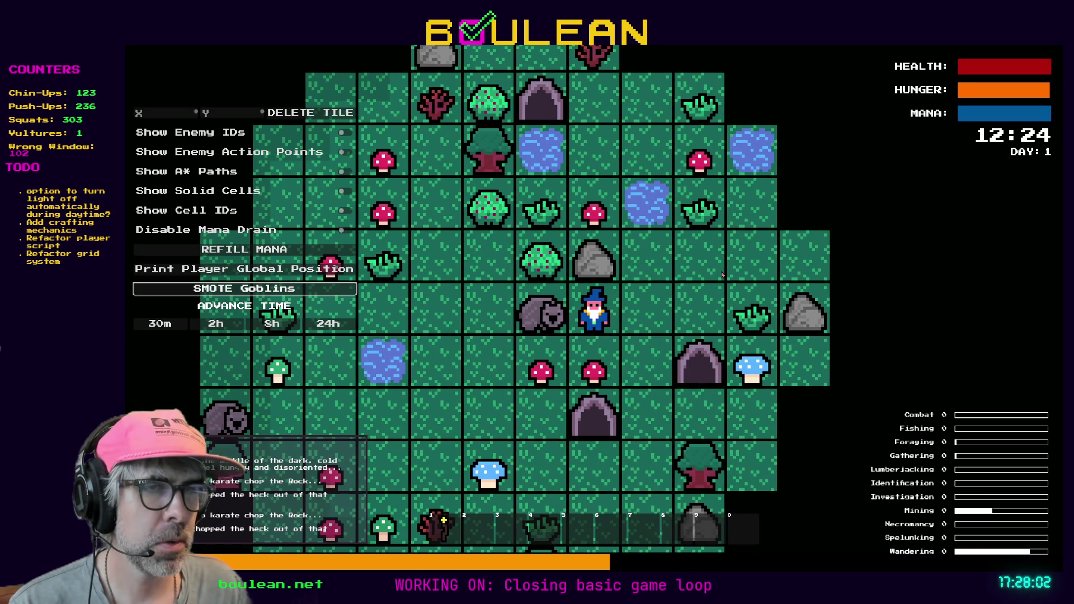
key(Up)
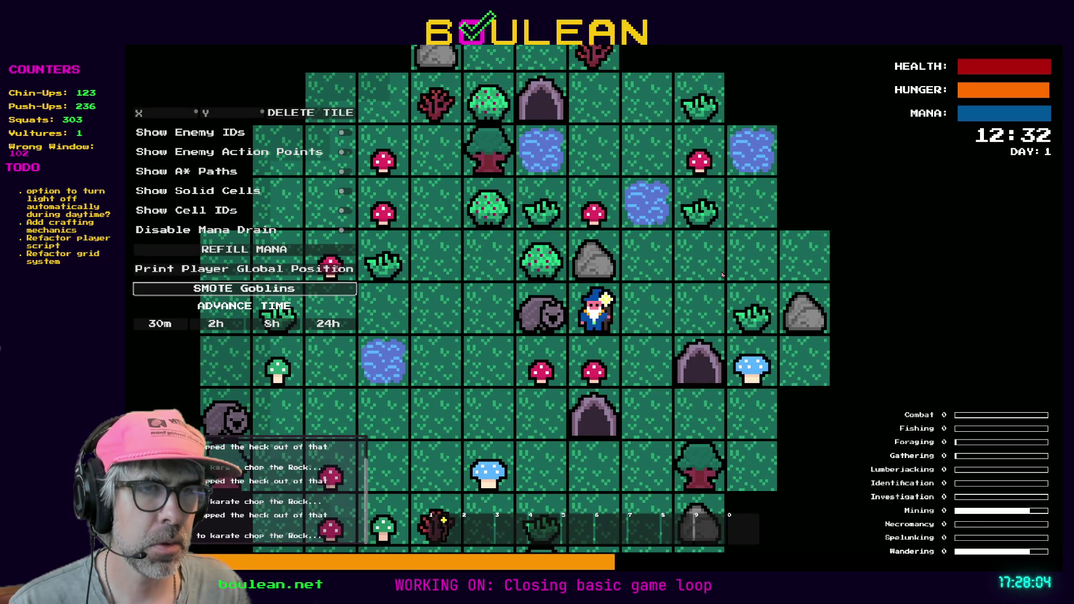
key(Up)
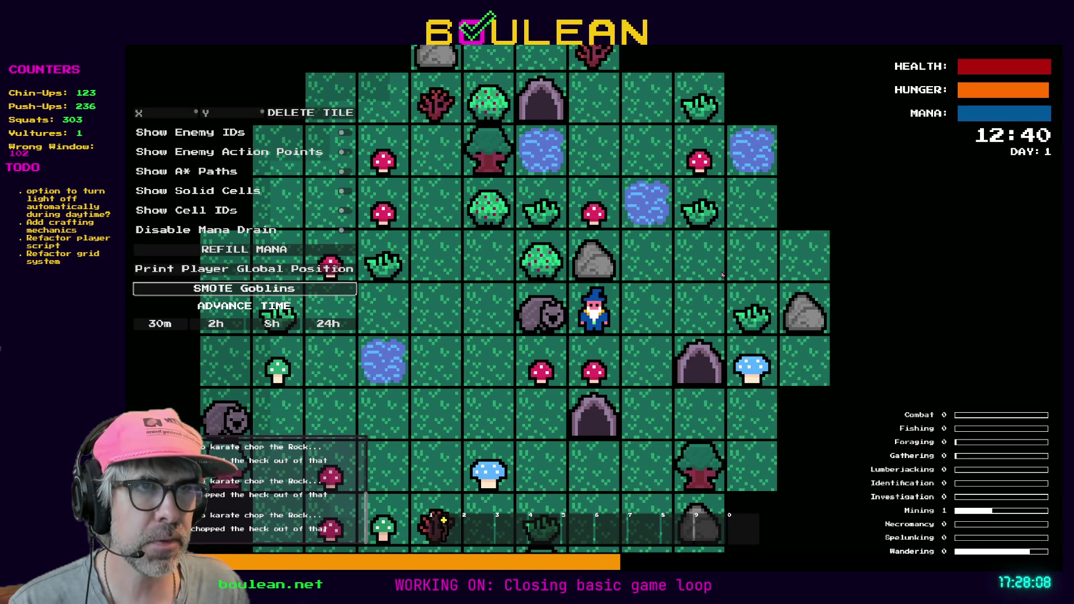
Pick up a red mushroom, chop the rock to the left again, then stop the game
key(Down)
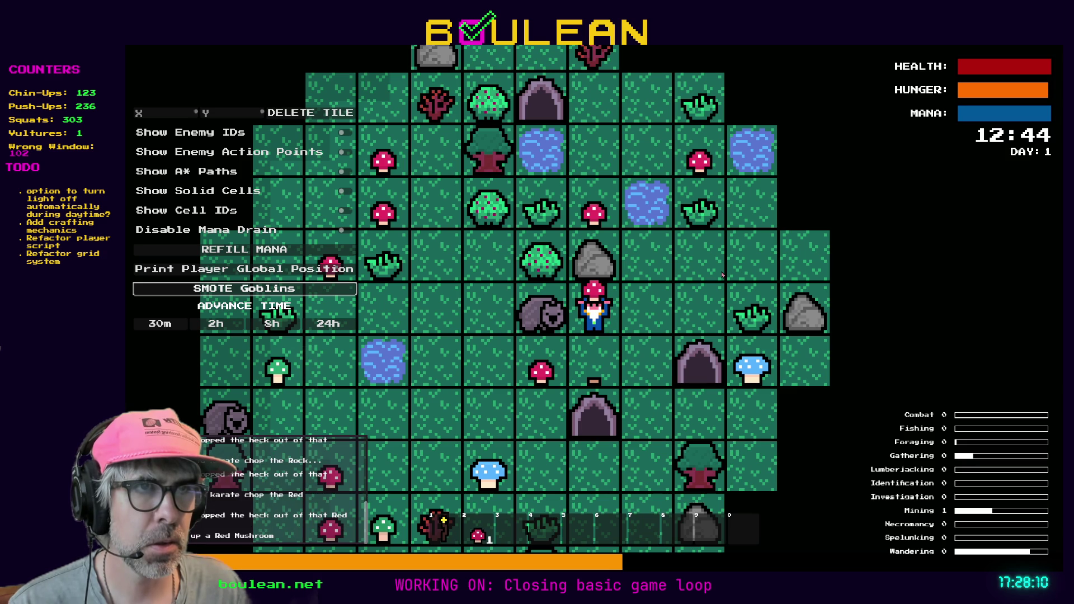
key(Right)
key(Up)
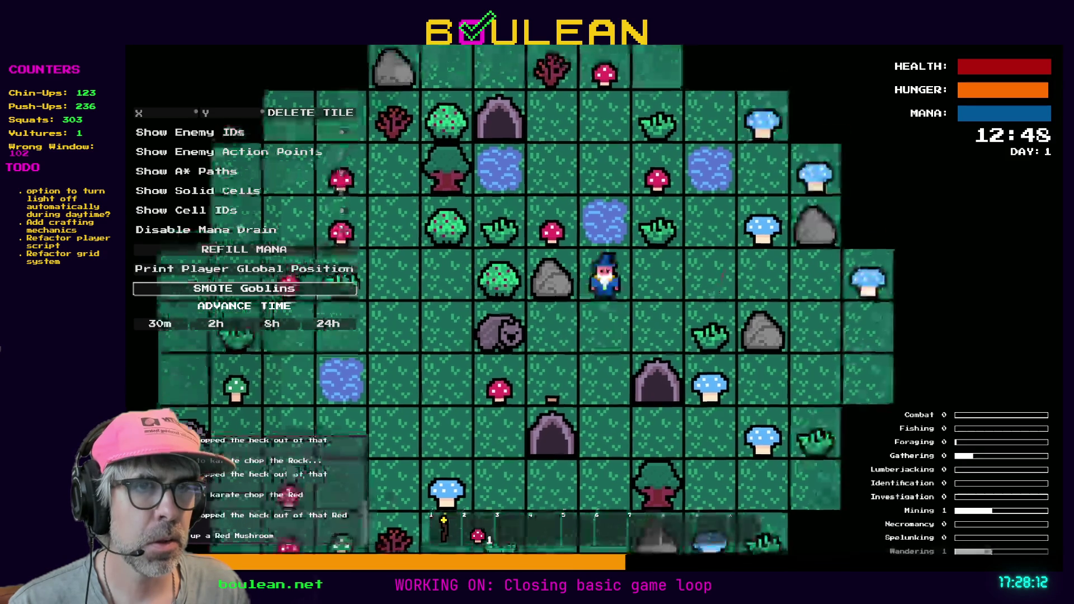
key(Left)
key(Left)
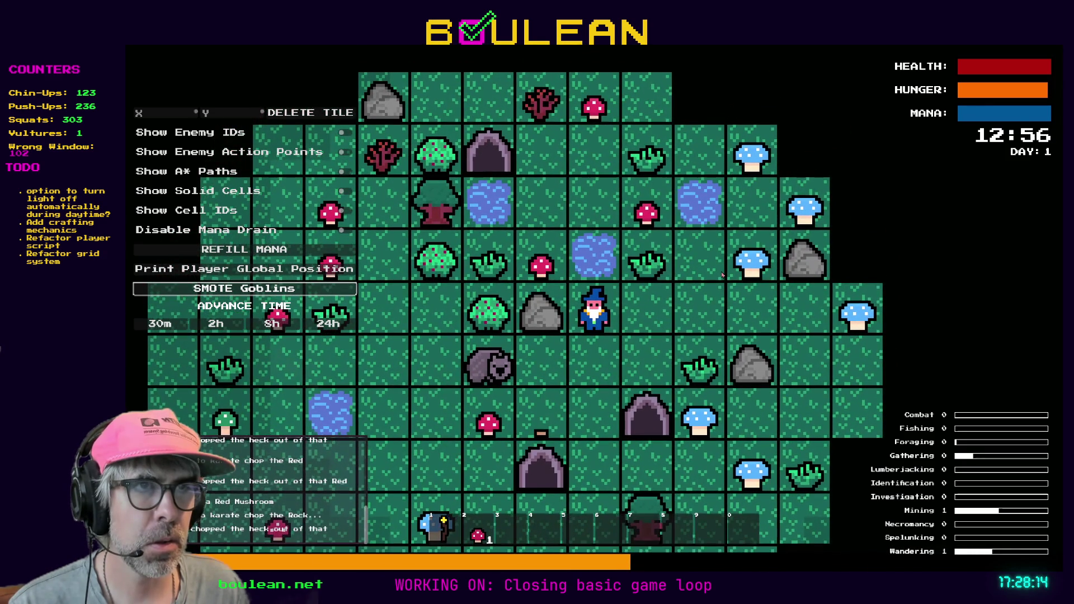
key(Left)
key(Left)
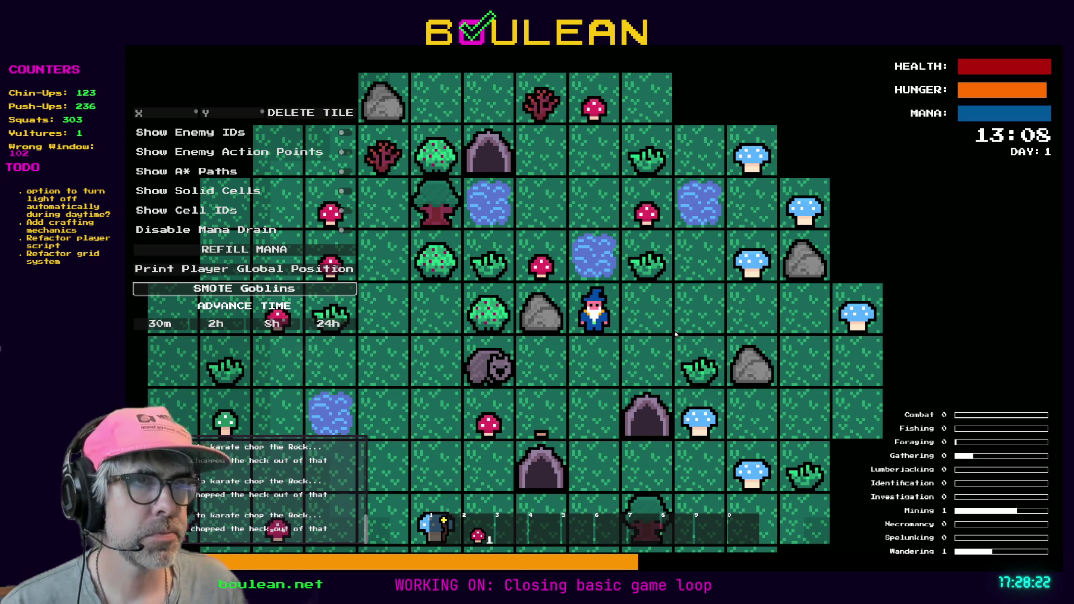
key(Escape)
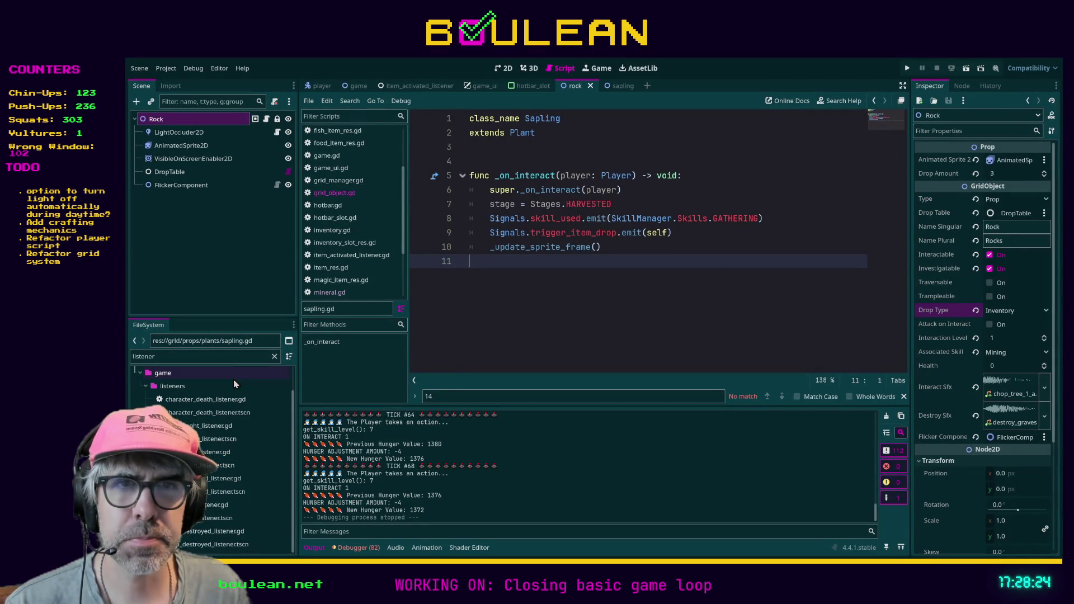
Open interaction_listener.gd, the script declaring class_name InteractionListener that extends Node
double_click(222, 452)
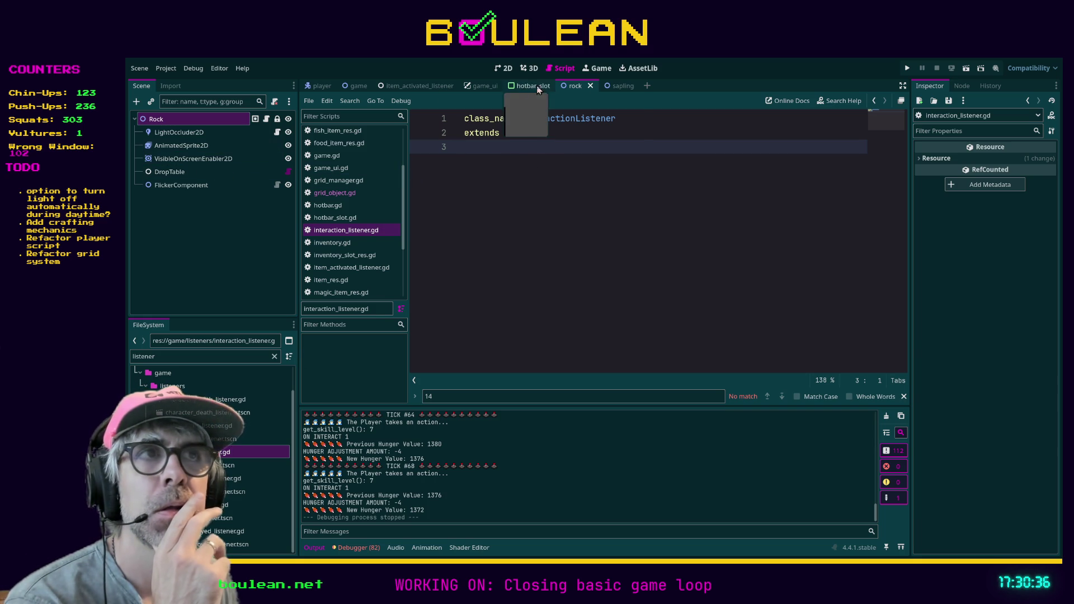
Switch from the Sapling scene to the Game scene and bring up rock.gd's _on_interact
click(619, 90)
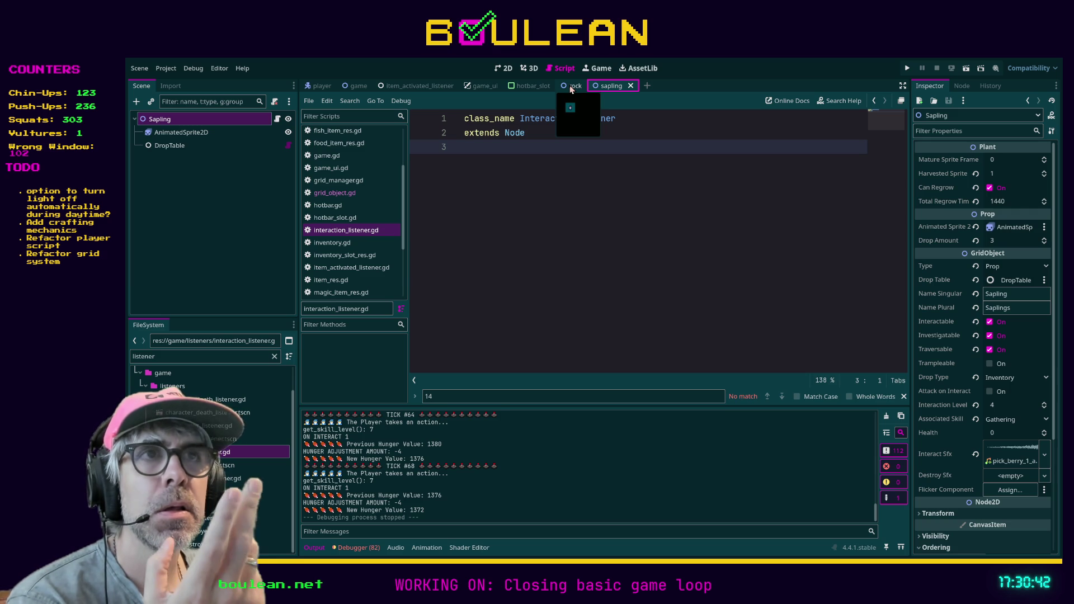
click(359, 86)
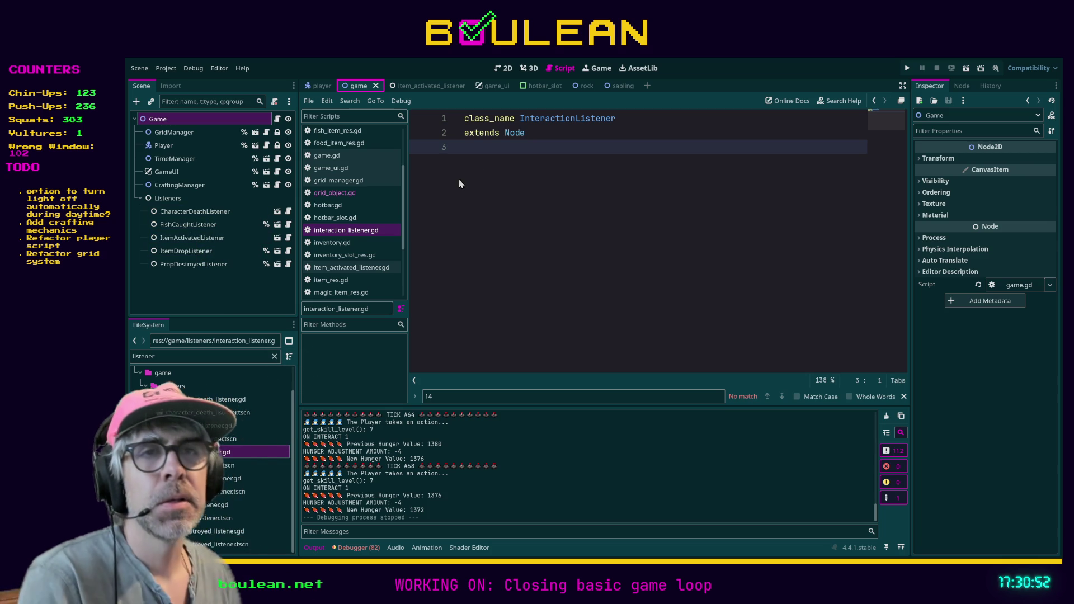
scroll(379, 227, down, 3)
scroll(379, 227, down, 2)
click(324, 255)
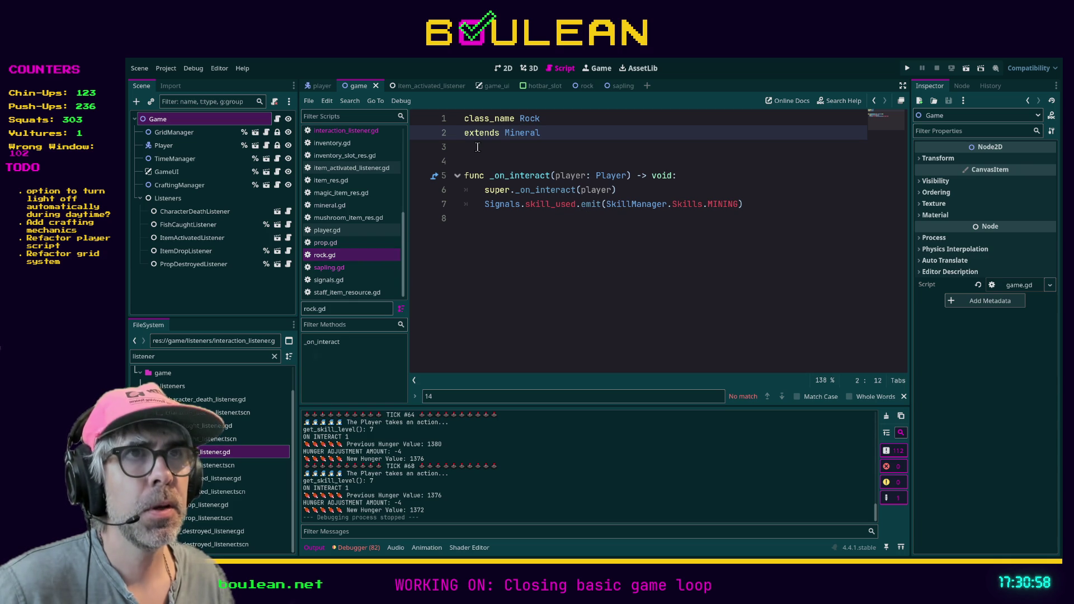
Copy sapling.gd's trigger_item_drop line into rock.gd after the Mining skill_used signal
click(348, 269)
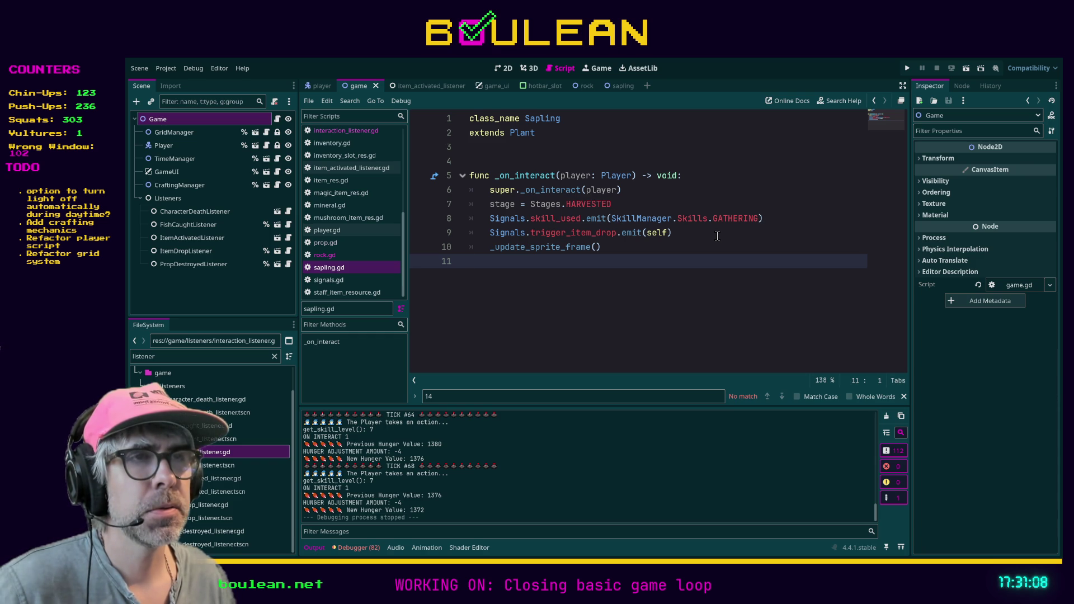
drag(709, 234, 454, 234)
key(ctrl+c)
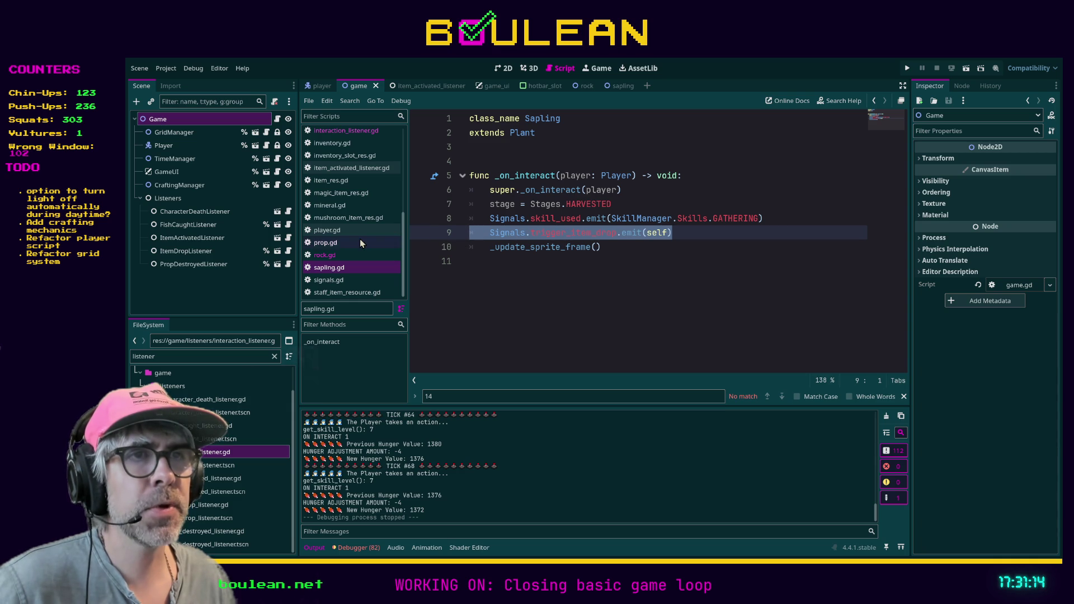
click(327, 255)
click(519, 205)
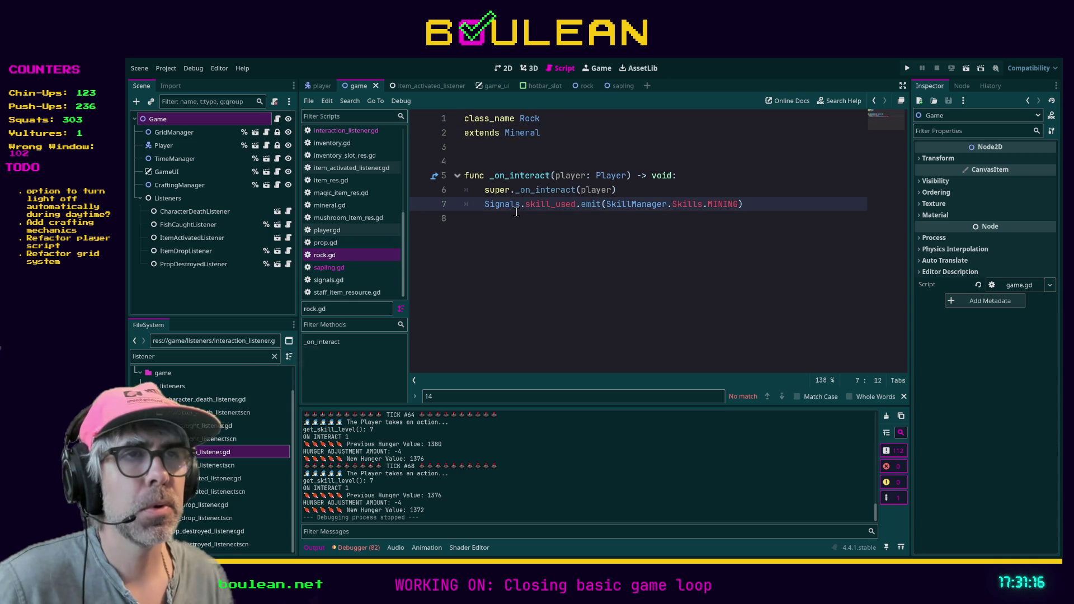
key(End)
key(Return)
key(ctrl+v)
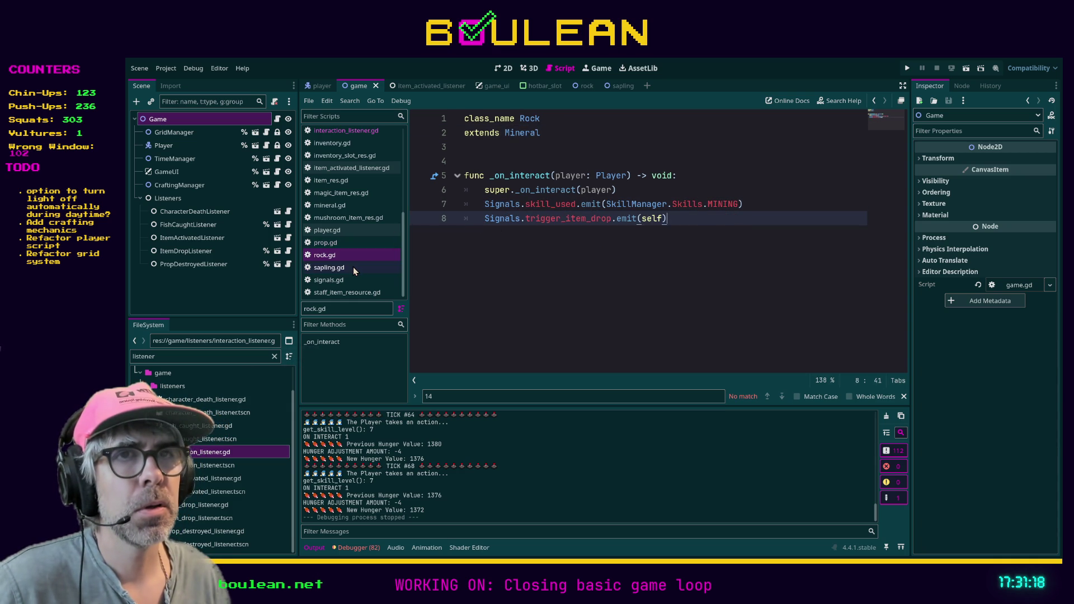
Add a commented-out _update_sprite_frame call to rock.gd, save, and relaunch the game
click(354, 269)
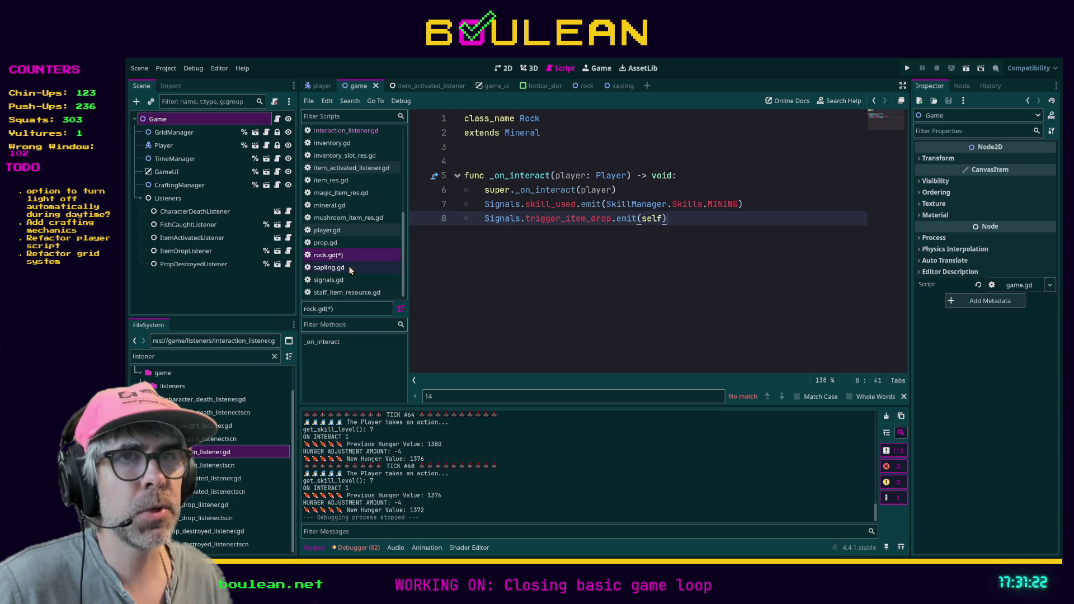
click(627, 248)
drag(627, 248, 445, 250)
key(ctrl+c)
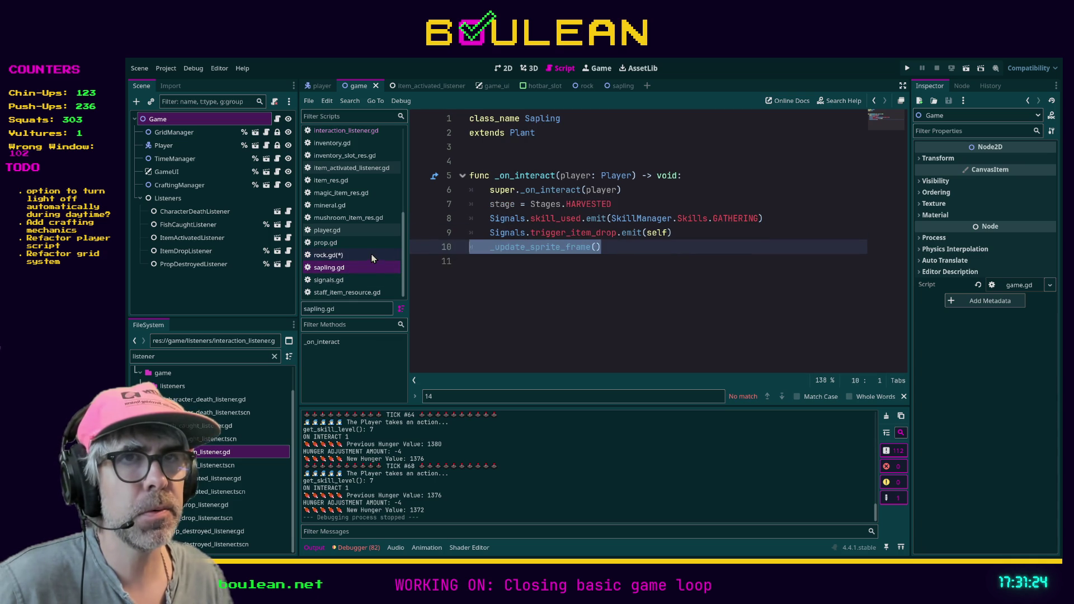
click(375, 255)
key(Return)
key(ctrl+v)
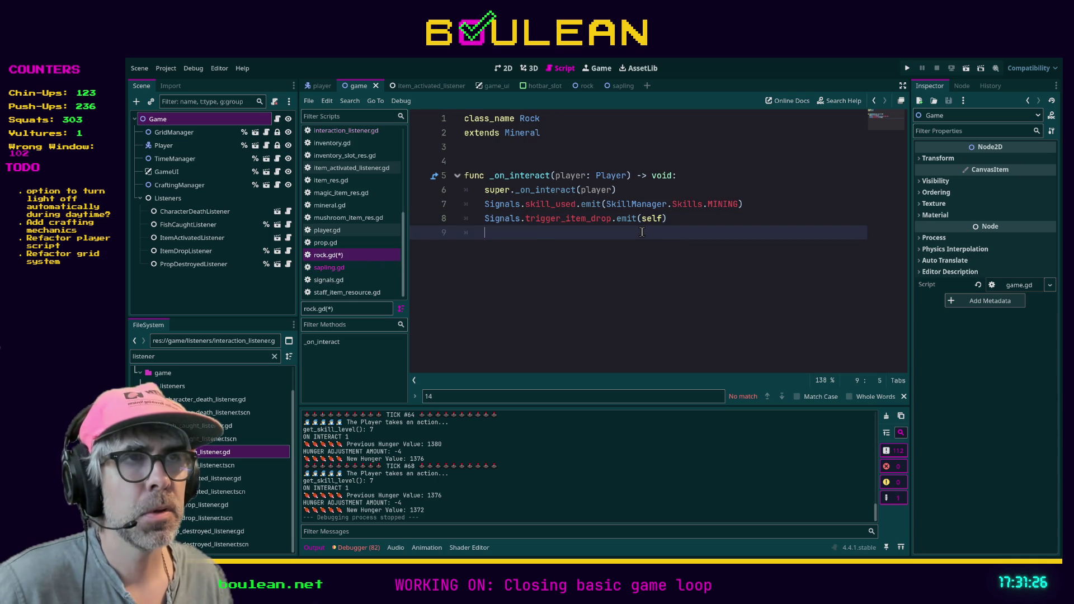
key(shift+Tab)
key(ctrl+k)
key(ctrl+s)
key(F5)
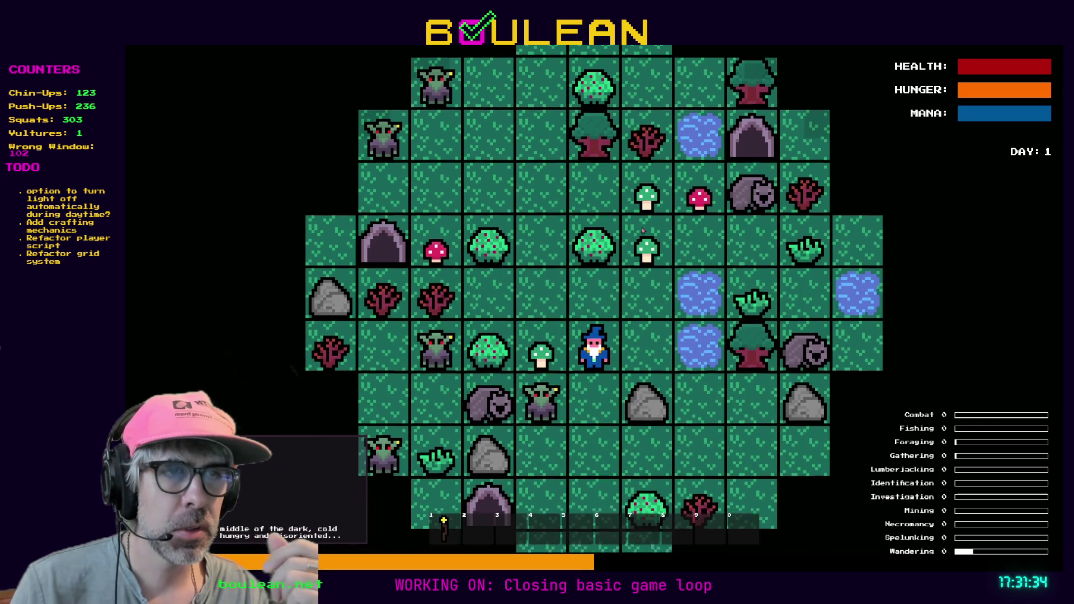
Walk the wizard down to the rocks and mine two, collecting Stones in the hotbar
key(Down)
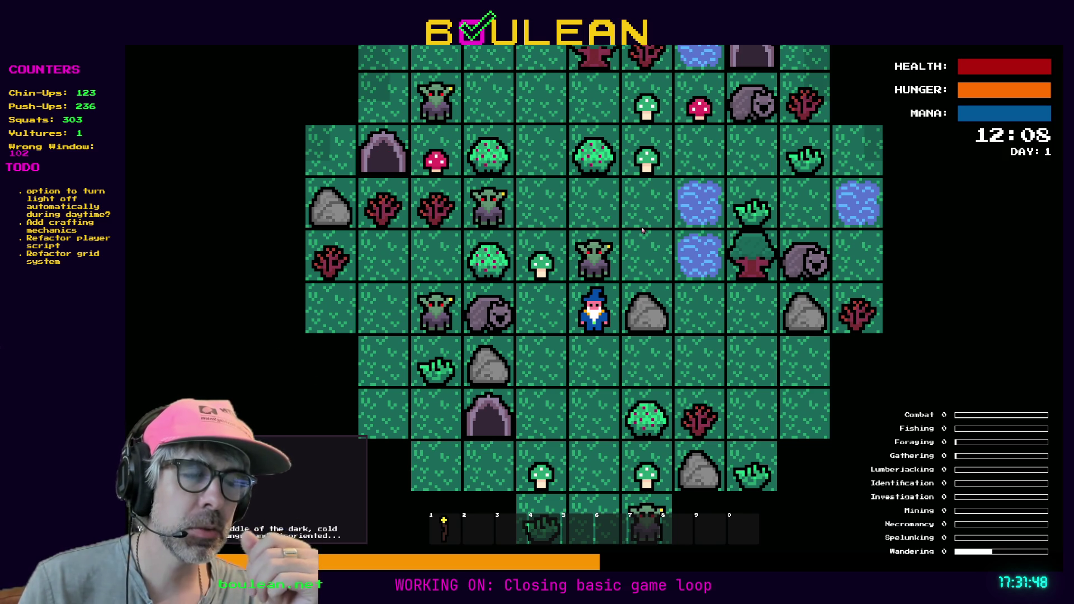
key(space)
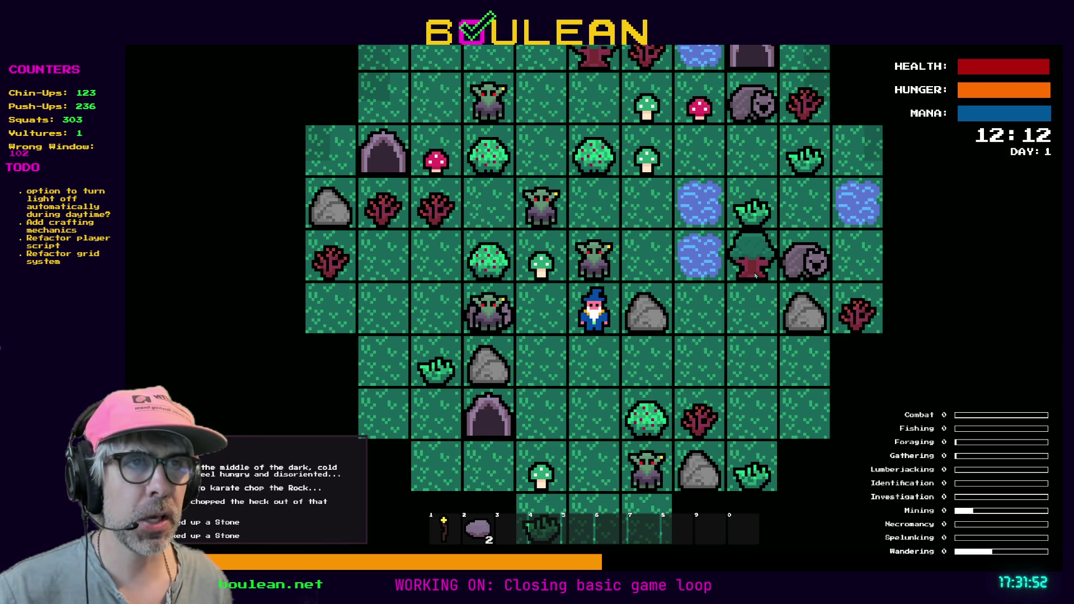
scroll(727, 281, up, 2)
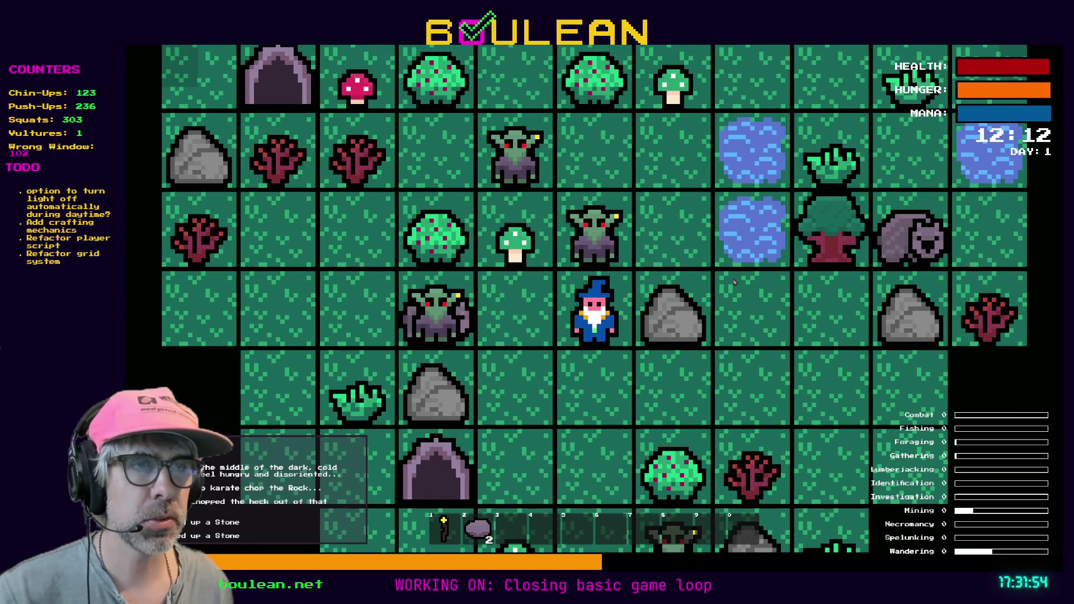
key(space)
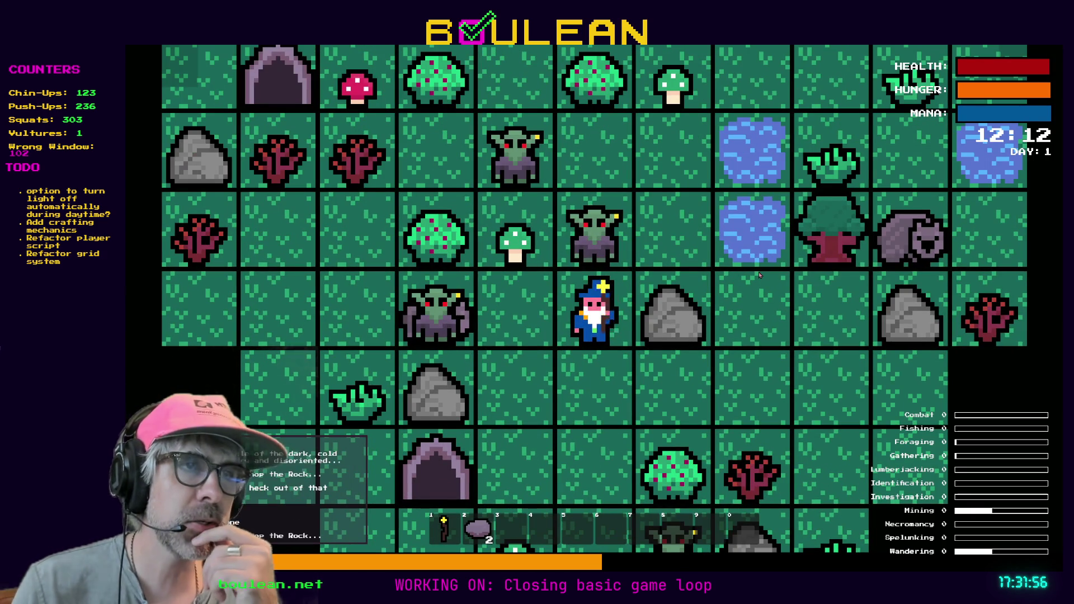
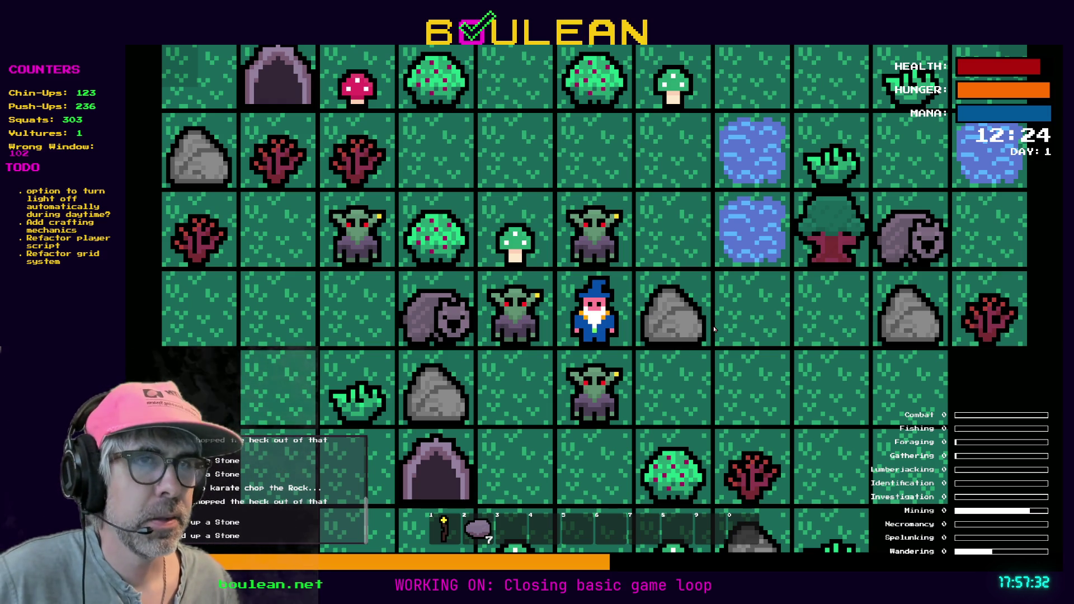
Chop the rock beside the wizard repeatedly until 11 stones are held, then stop the game
key(Right)
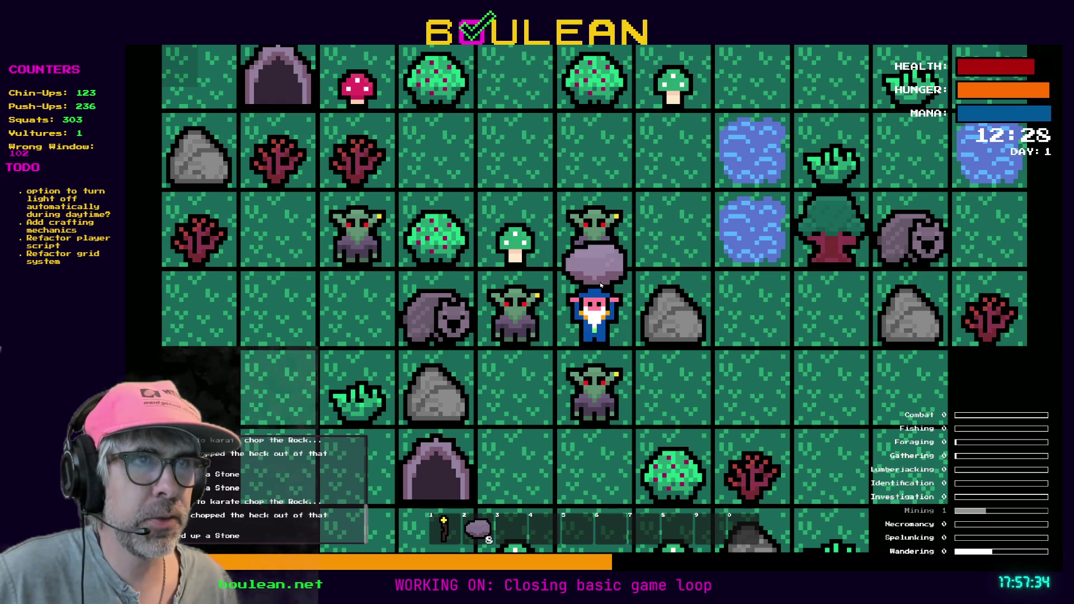
scroll(670, 341, up, 1)
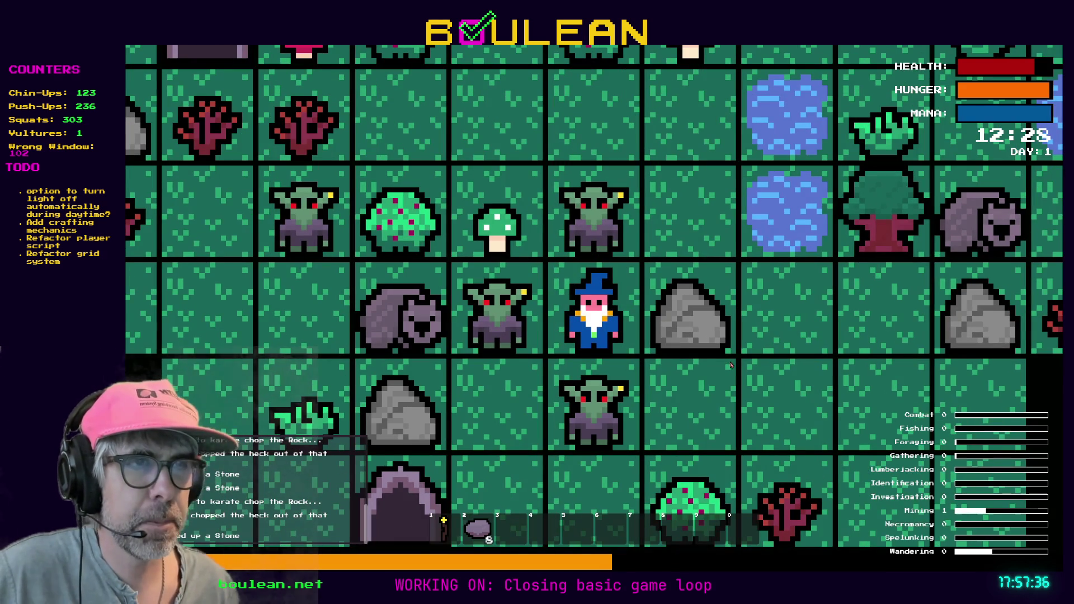
key(Right)
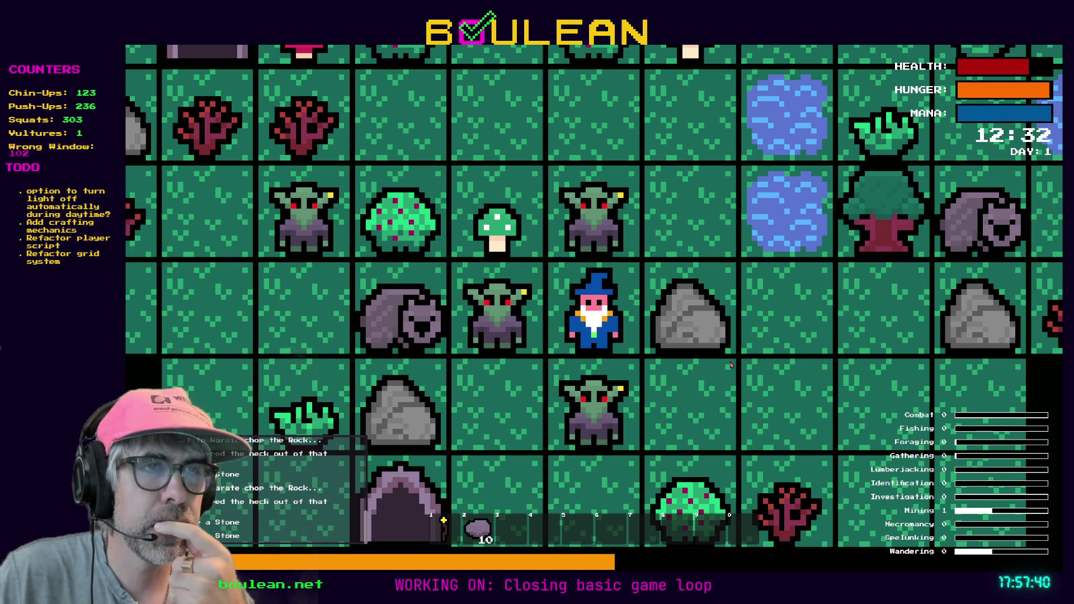
key(Right)
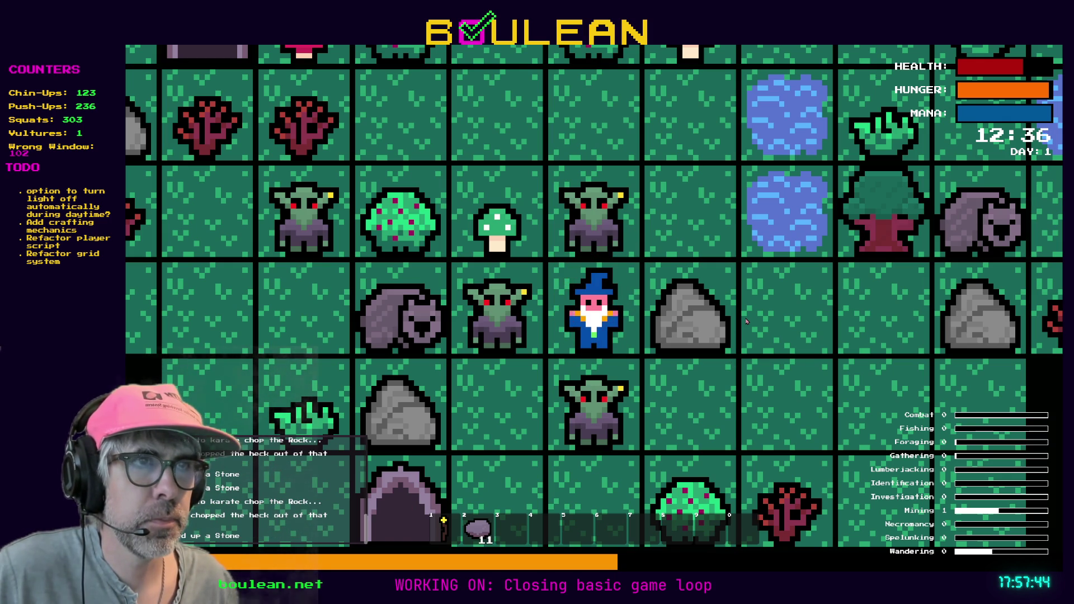
scroll(697, 287, down, 1)
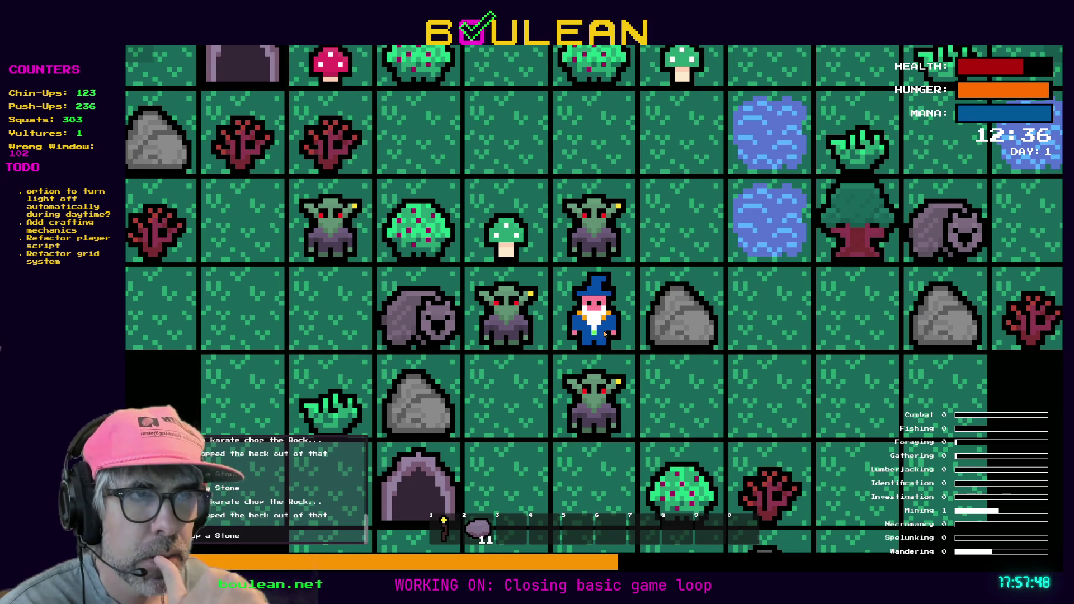
scroll(663, 349, down, 1)
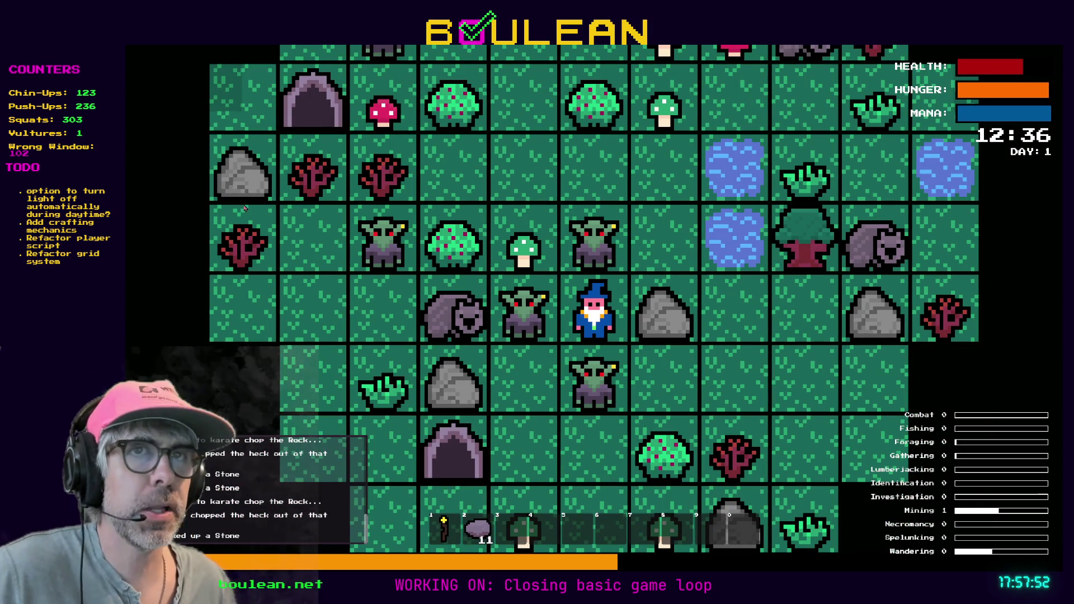
scroll(705, 302, down, 1)
scroll(704, 300, down, 1)
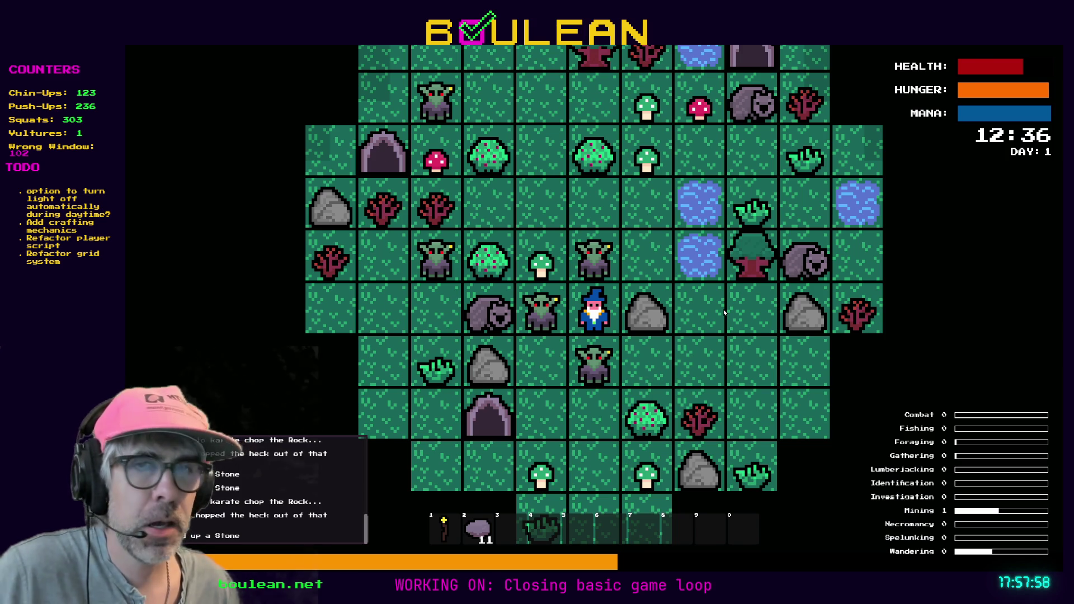
key(Escape)
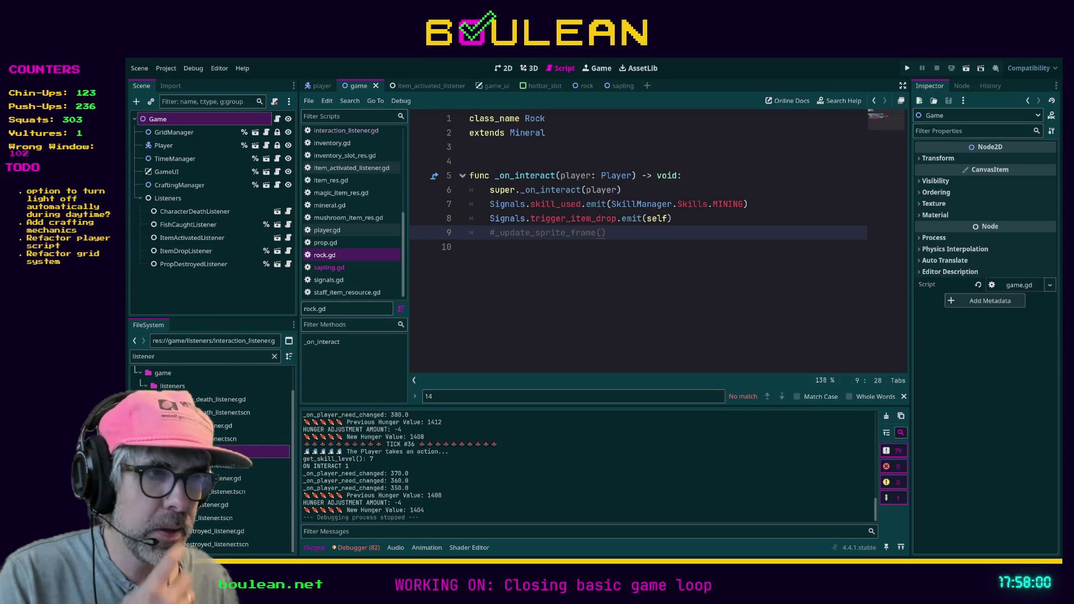
In the rock sprite, duplicate the Flattened layer as 'Flattened Copy' and hide the original
key(alt+Tab)
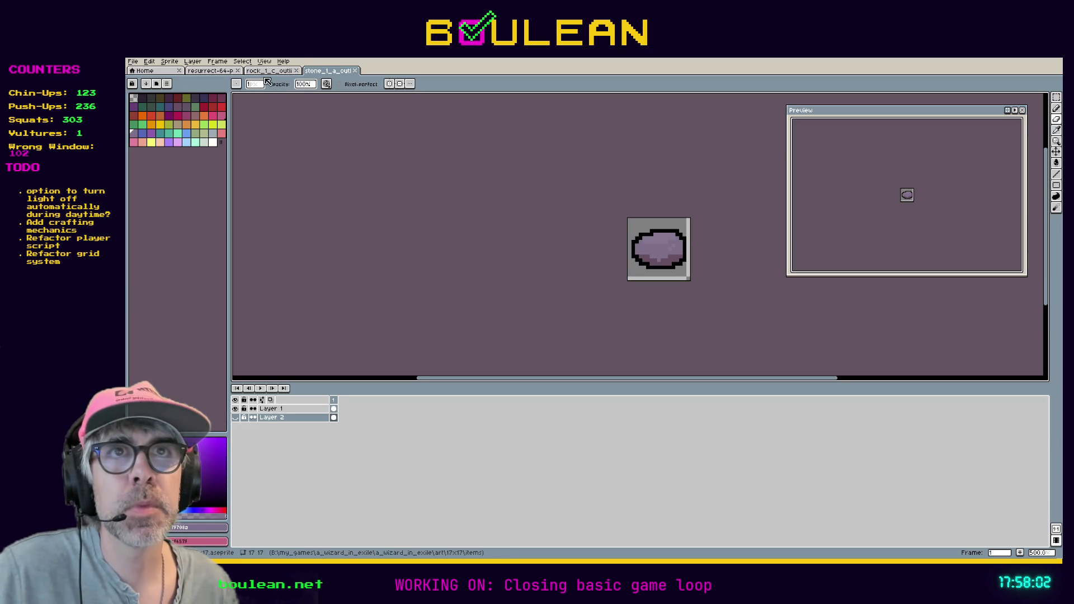
click(268, 71)
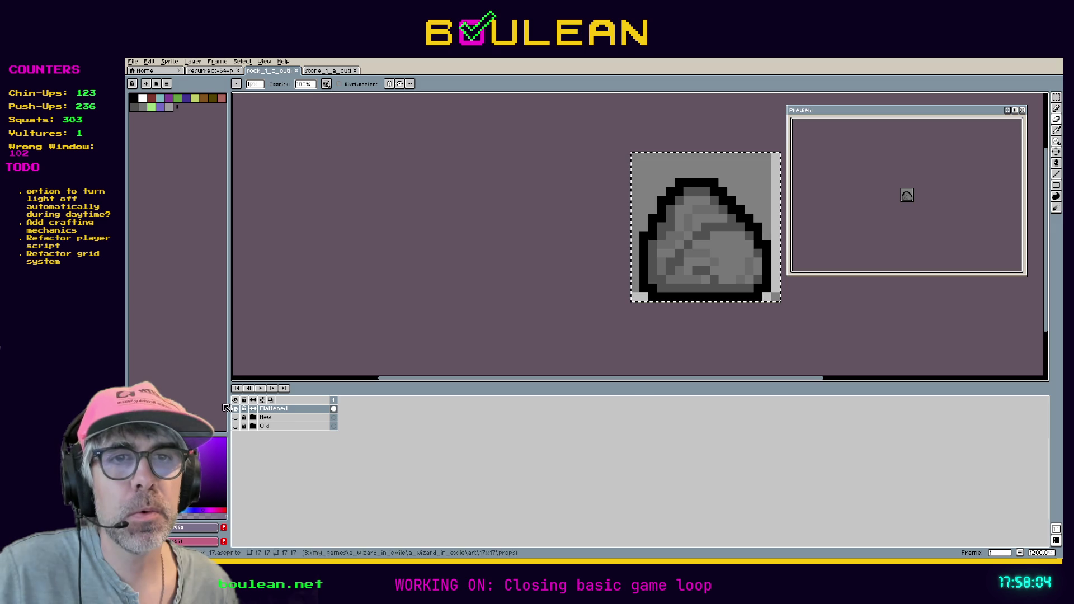
right_click(280, 410)
mouse_move(328, 443)
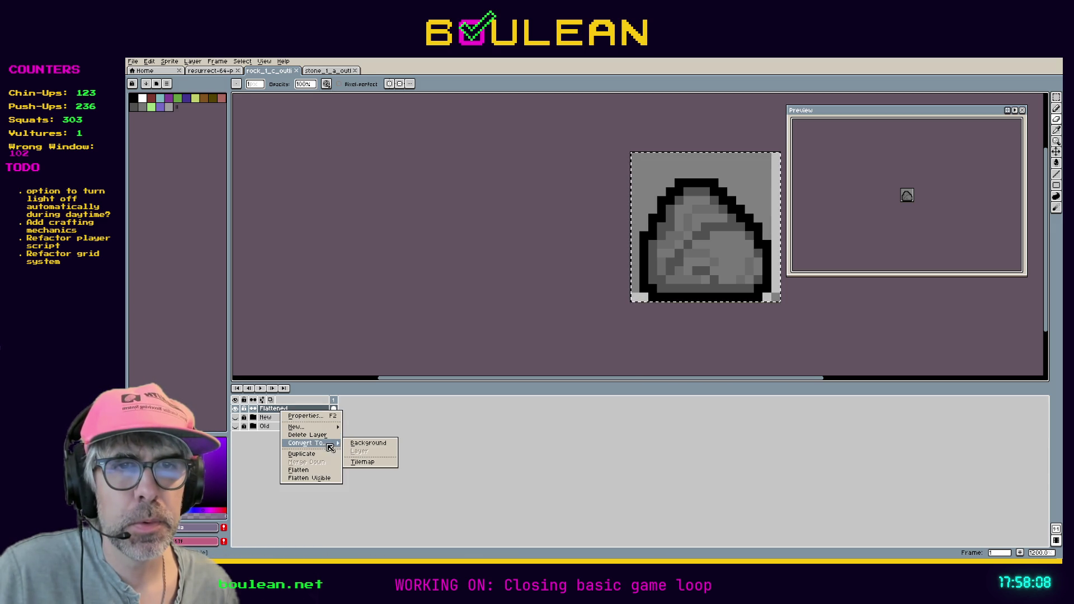
click(328, 454)
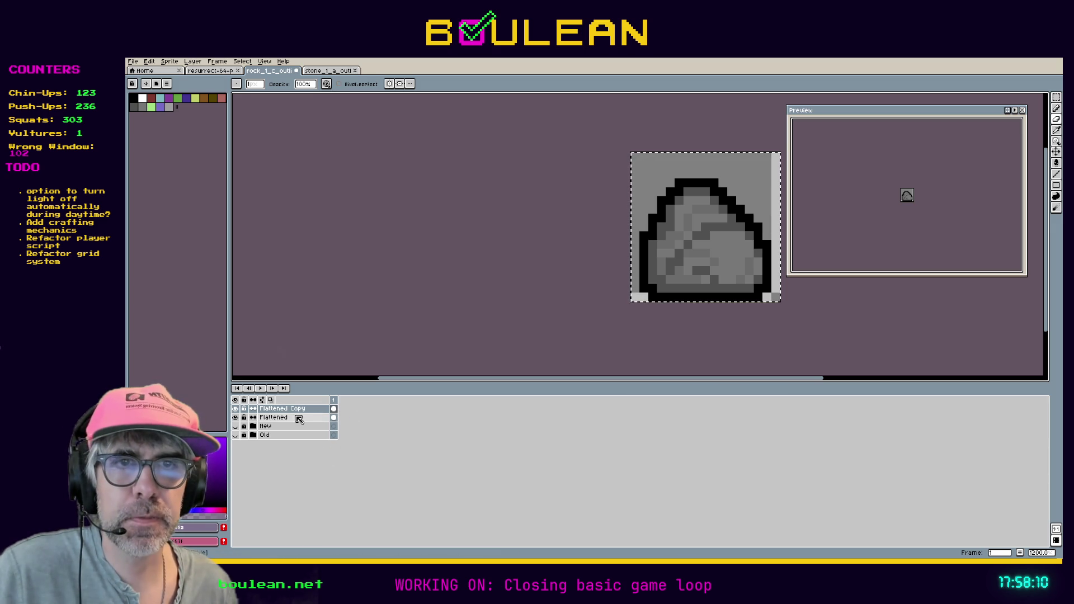
click(235, 417)
double_click(276, 409)
key(Return)
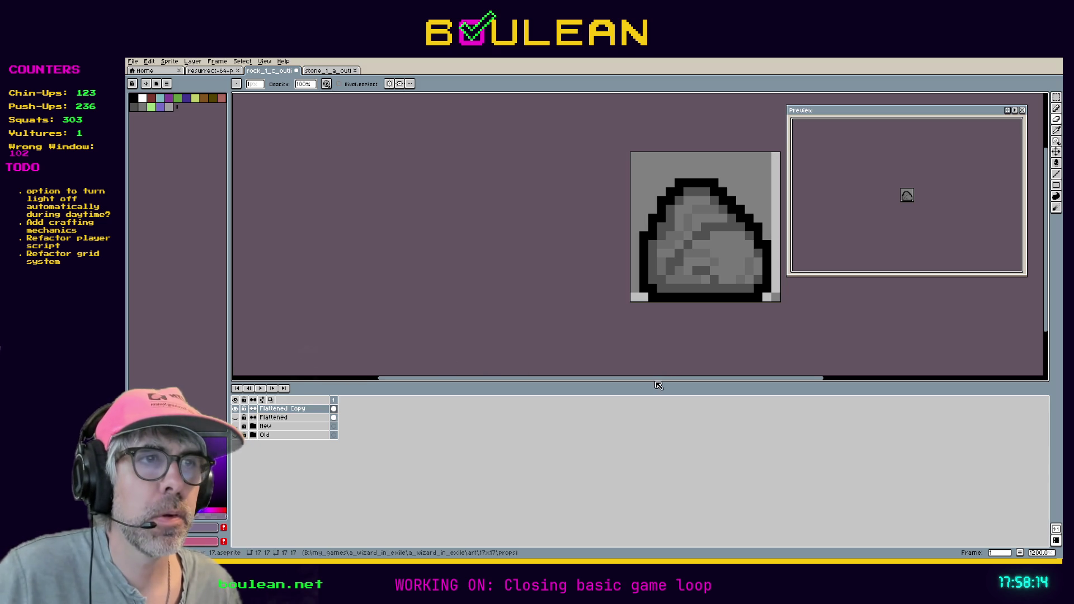
Glance at the stone sprite, then bring up the Resurrect 64 palette image
drag(651, 381, 663, 381)
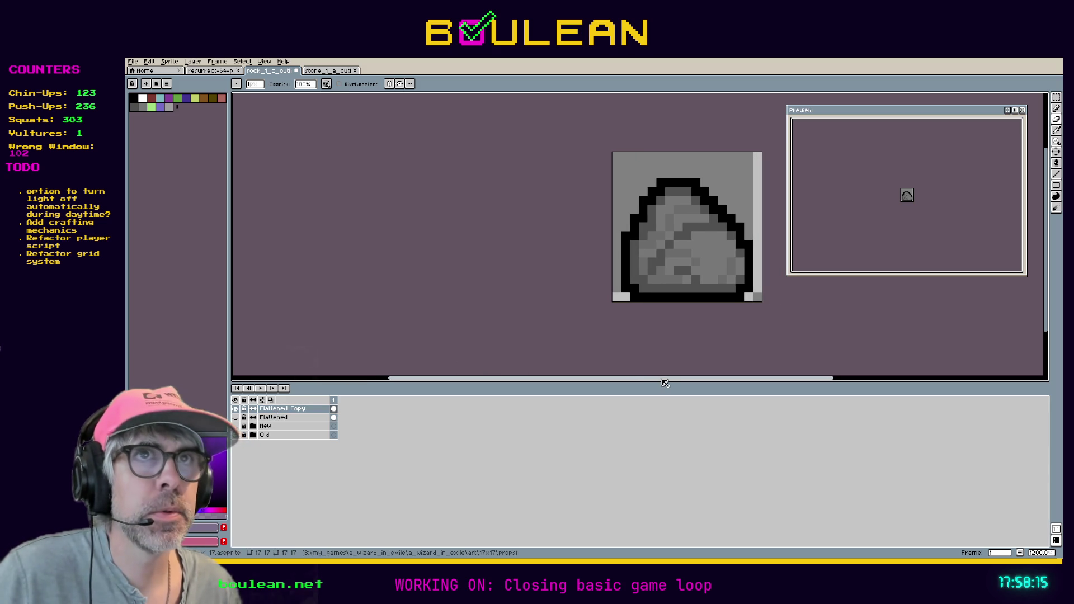
click(318, 71)
click(209, 71)
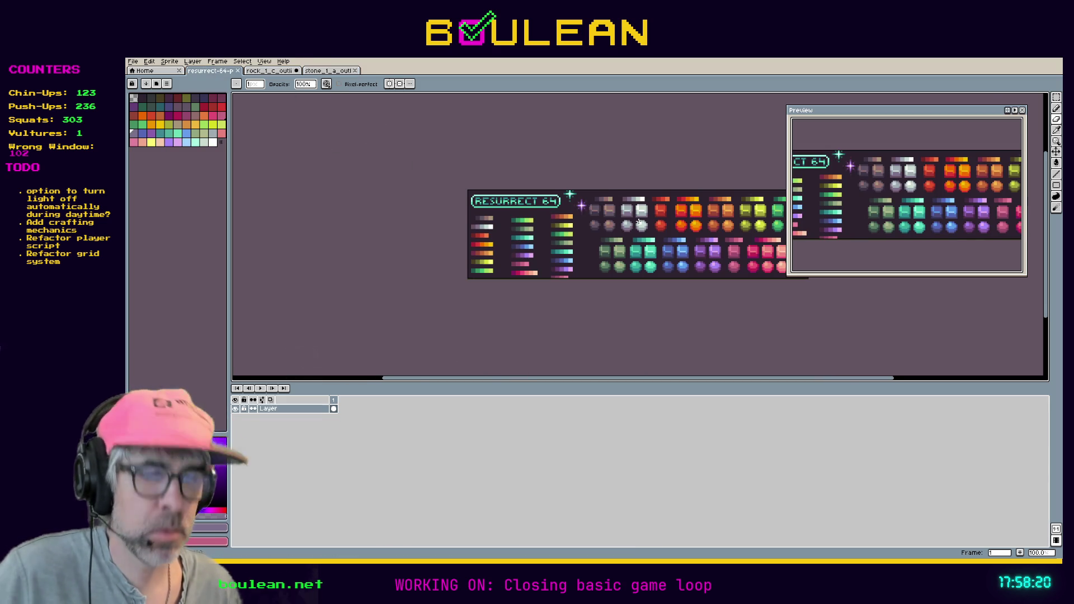
Sample #7f708a from the palette image, test-fill the rock with it, then undo the fills
scroll(637, 219, up, 3)
key(alt)
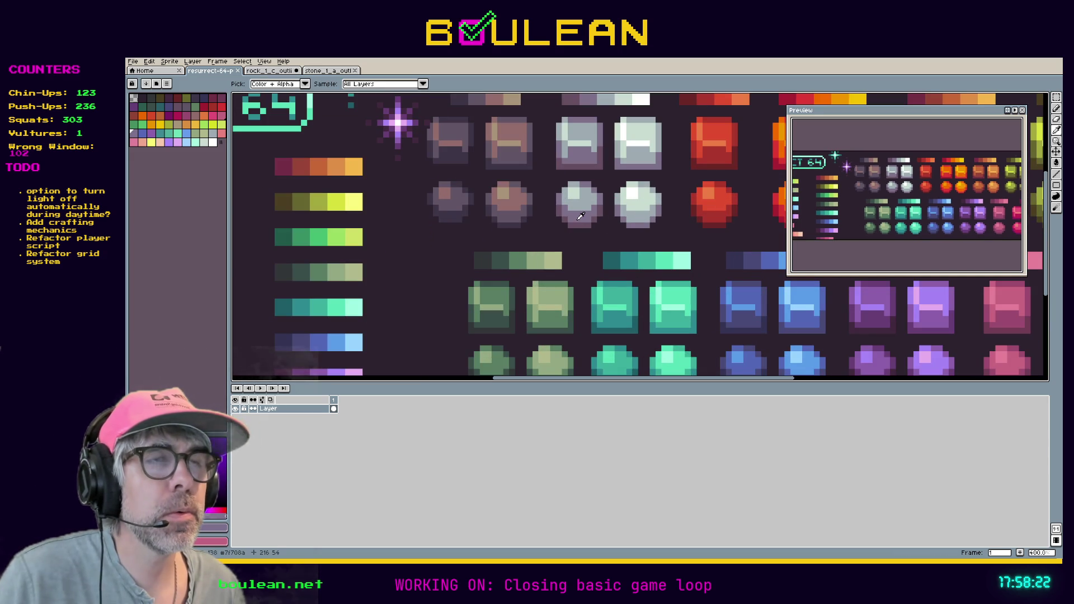
click(587, 211)
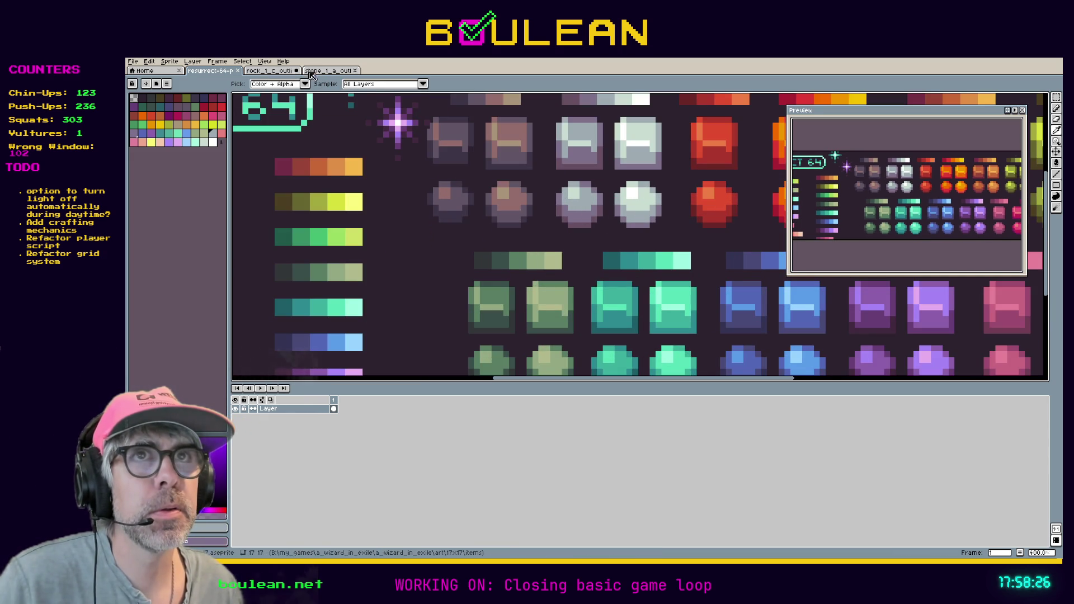
click(266, 72)
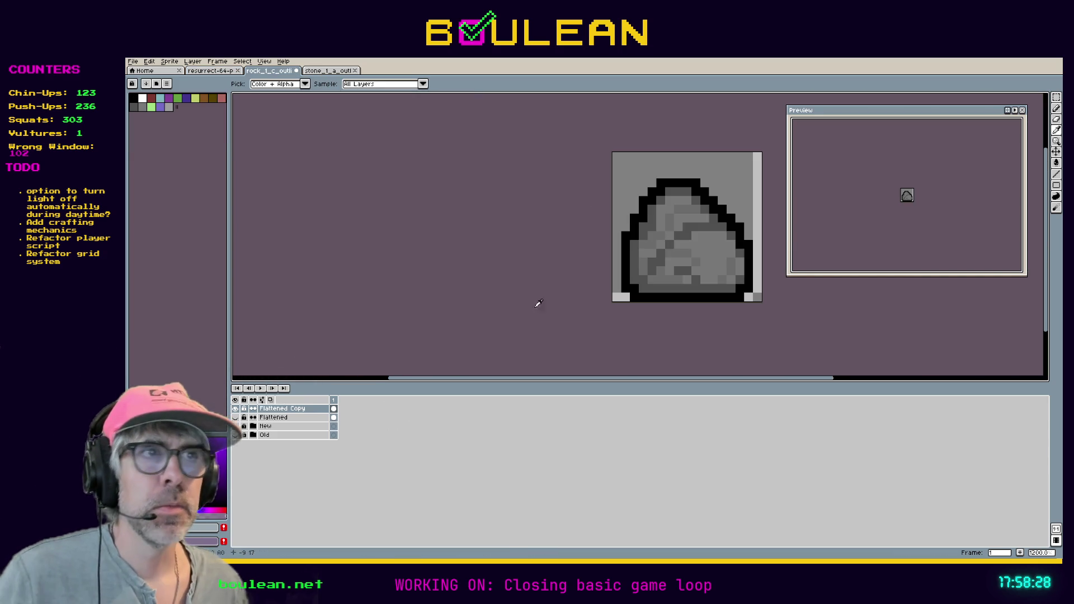
key(h)
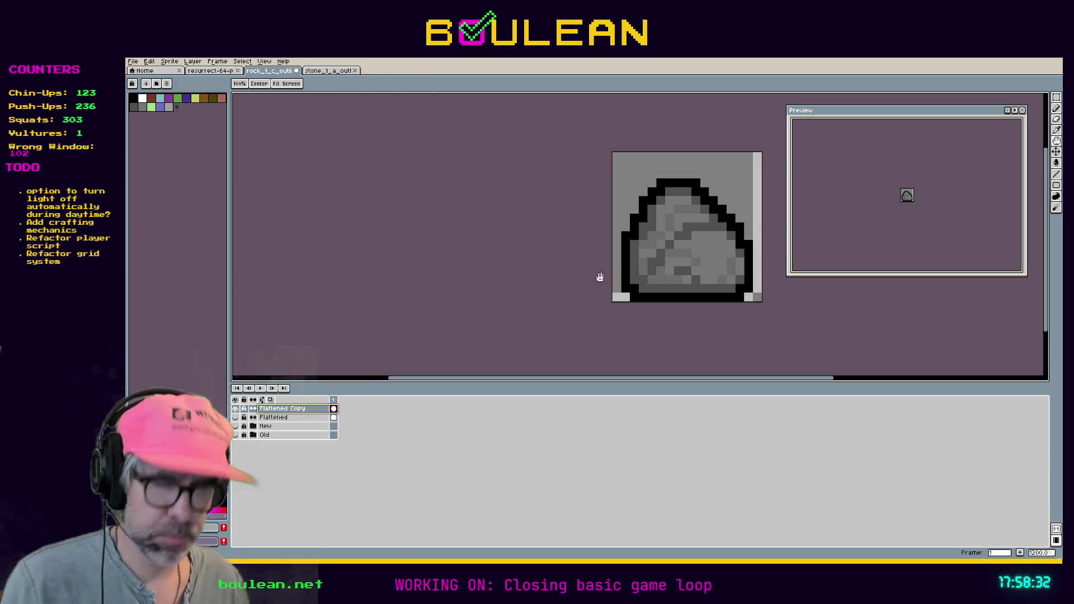
key(g)
click(659, 290)
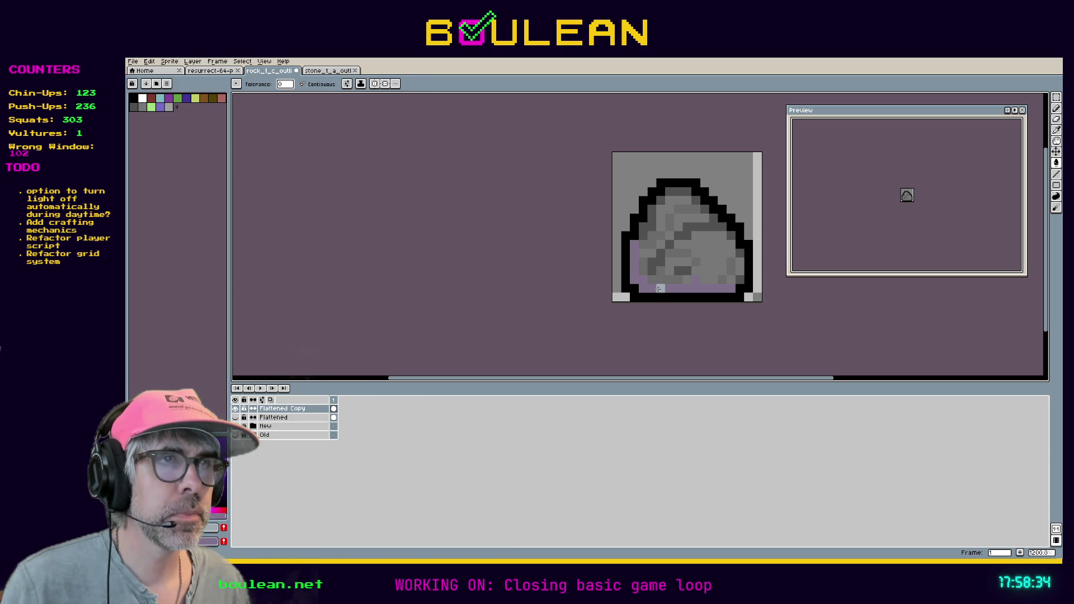
click(706, 249)
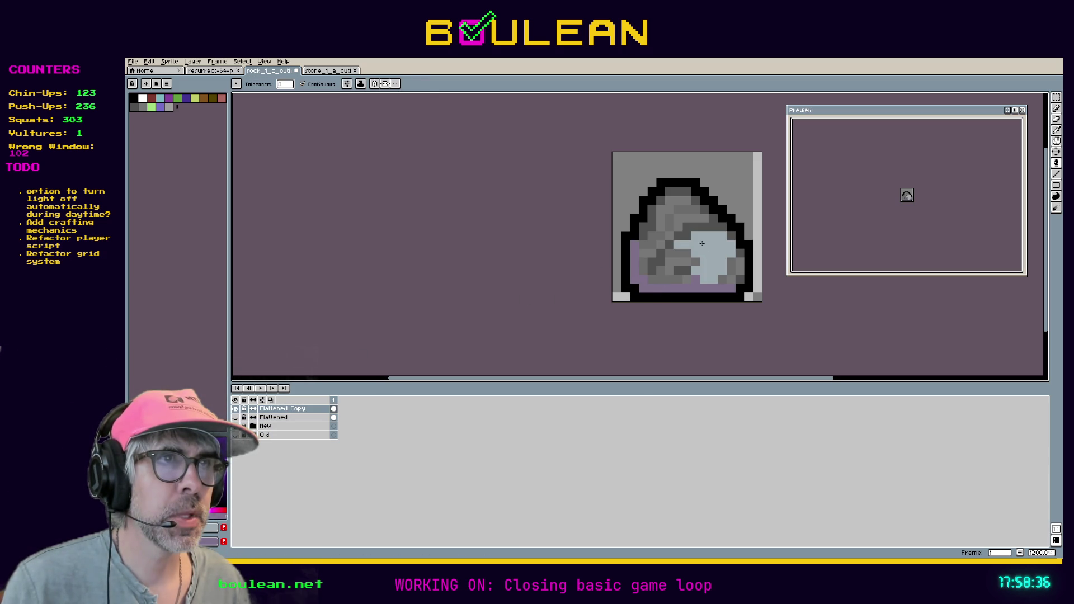
key(ctrl+z)
key(ctrl+z)
key(ctrl+z)
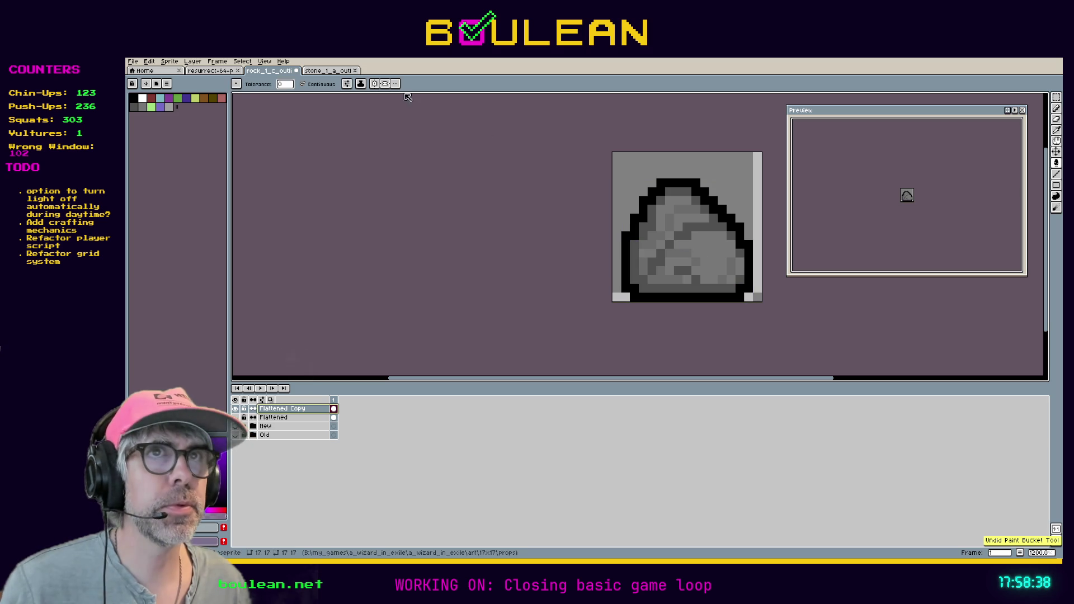
Sample the stone sprite's purple and non-contiguously fill the rock's remaining grey pixels with it
click(315, 71)
click(268, 71)
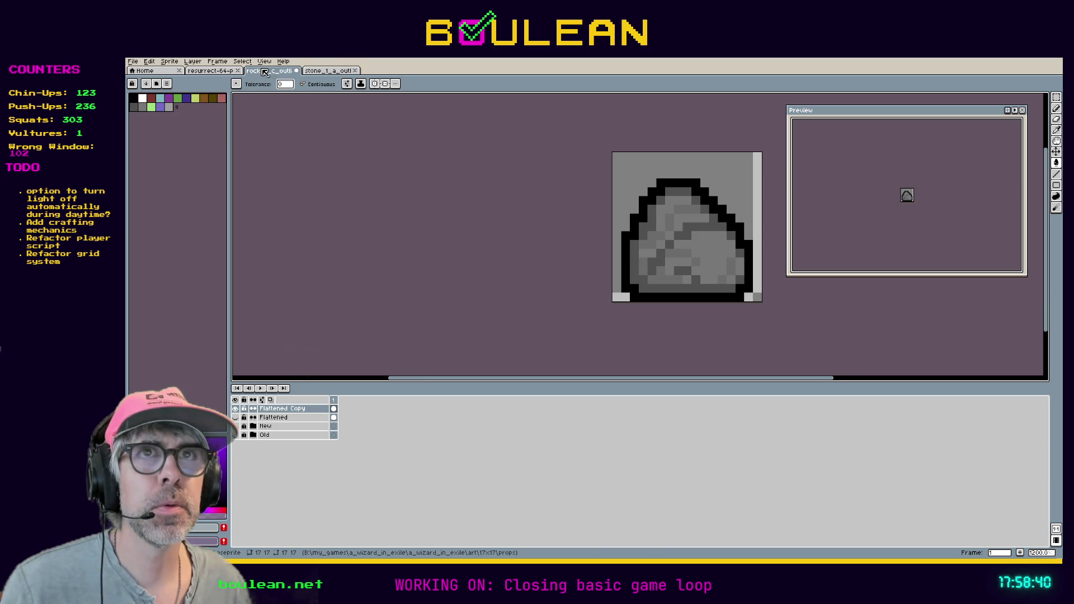
click(348, 71)
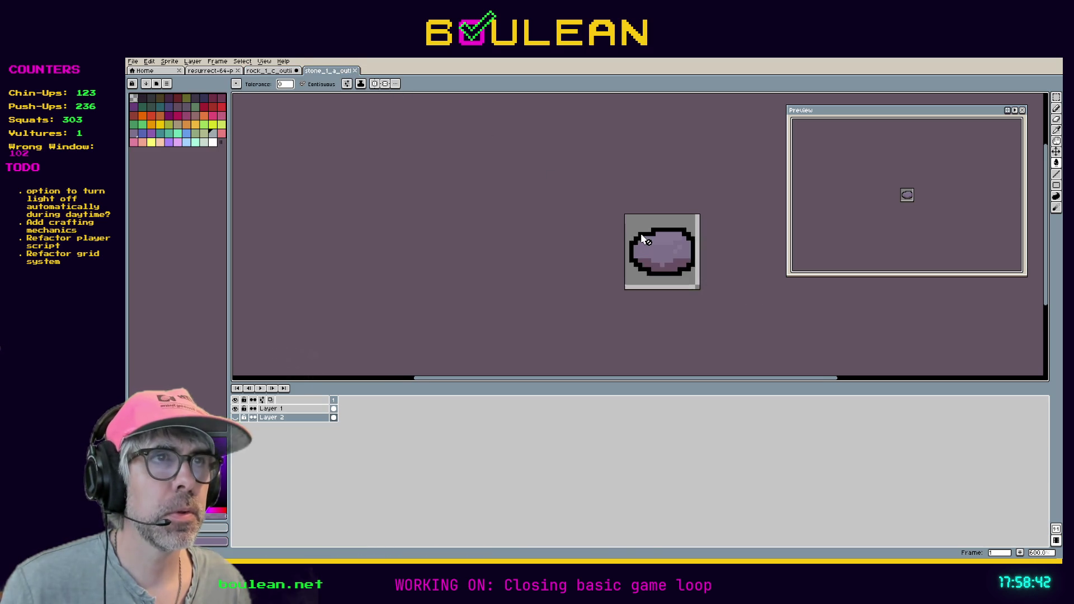
key(i)
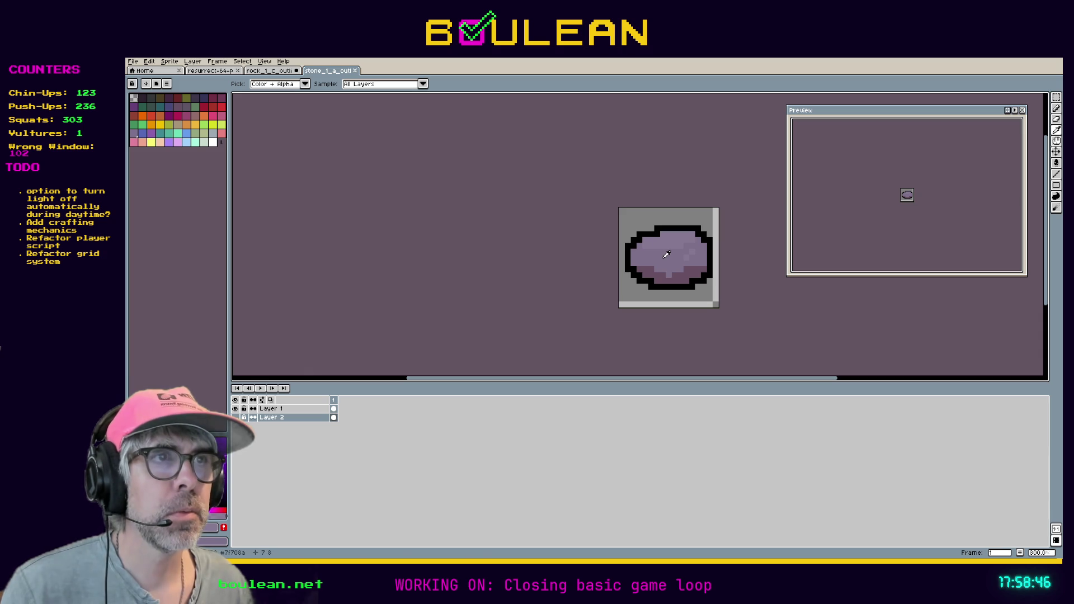
click(270, 71)
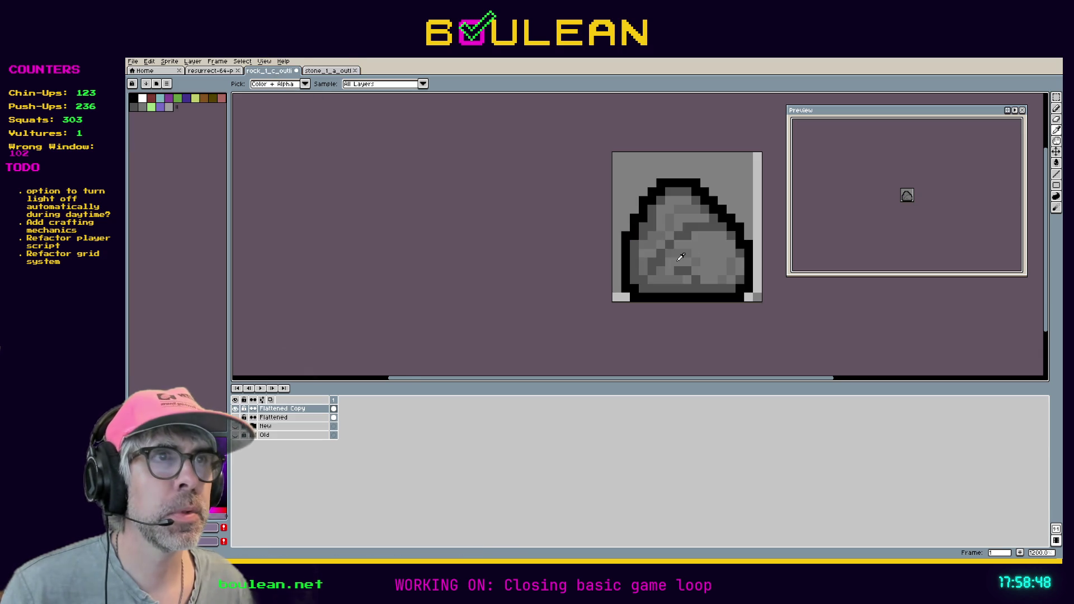
key(g)
click(705, 249)
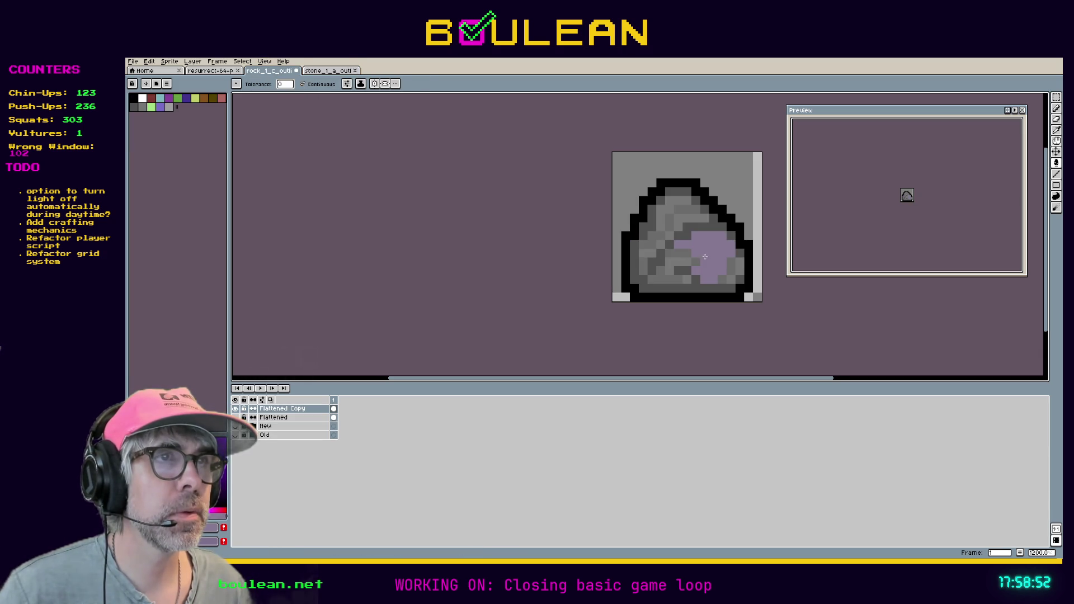
key(ctrl+z)
click(323, 87)
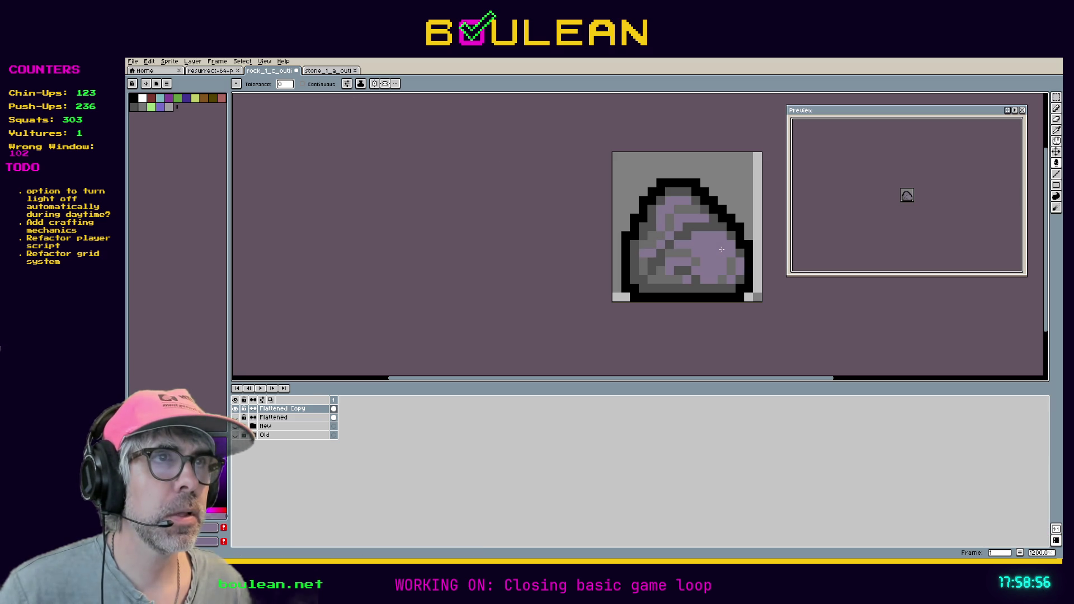
click(699, 259)
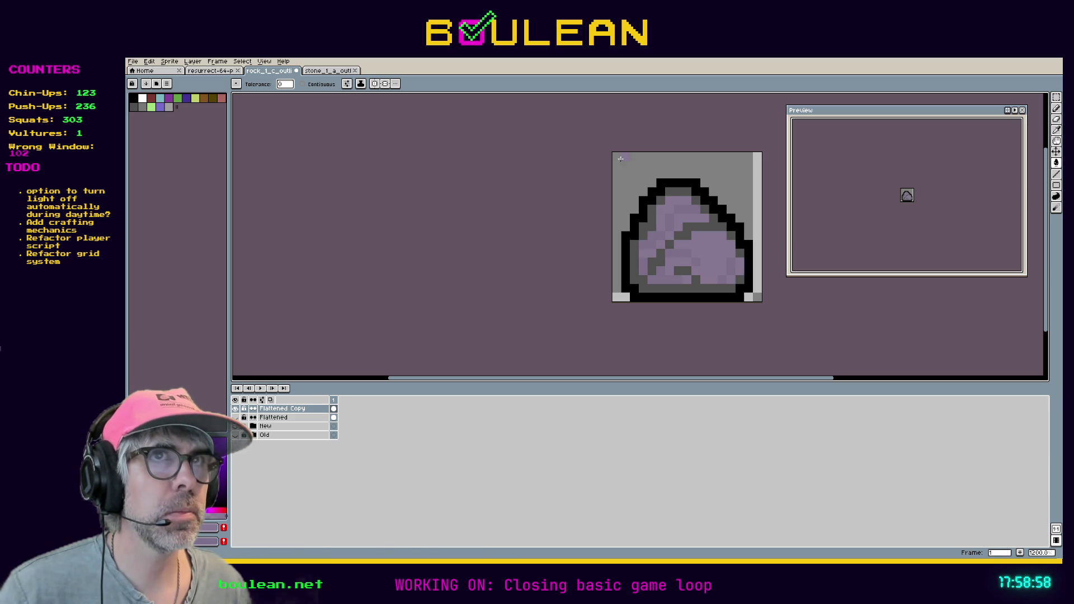
Compare the purple rock against the stone sprite and by toggling the Flattened Copy layer's visibility
click(330, 70)
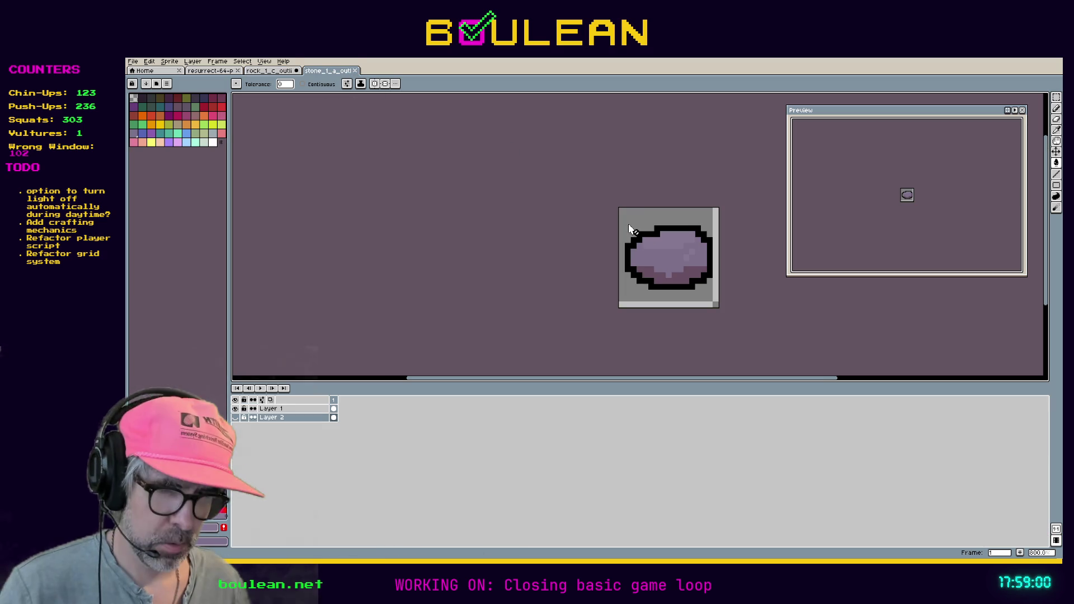
key(i)
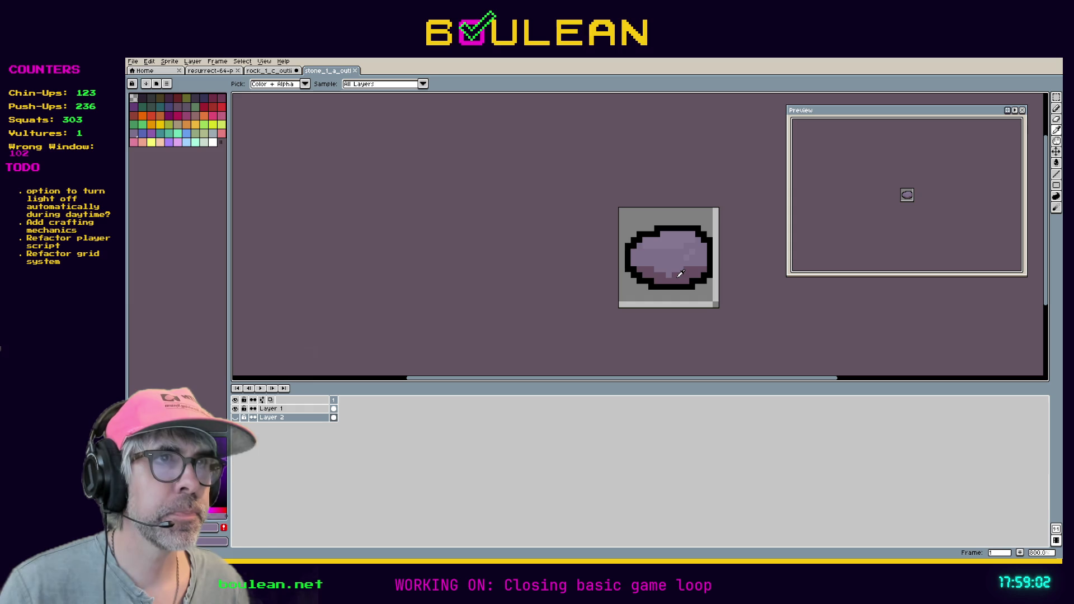
click(269, 71)
key(g)
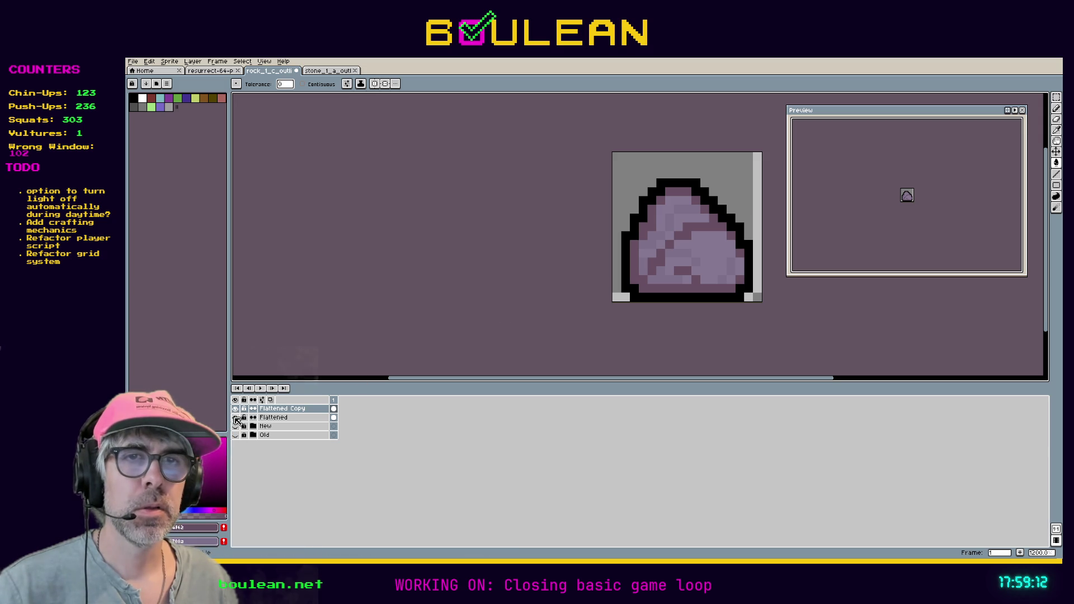
click(237, 411)
click(236, 410)
click(236, 410)
click(236, 410)
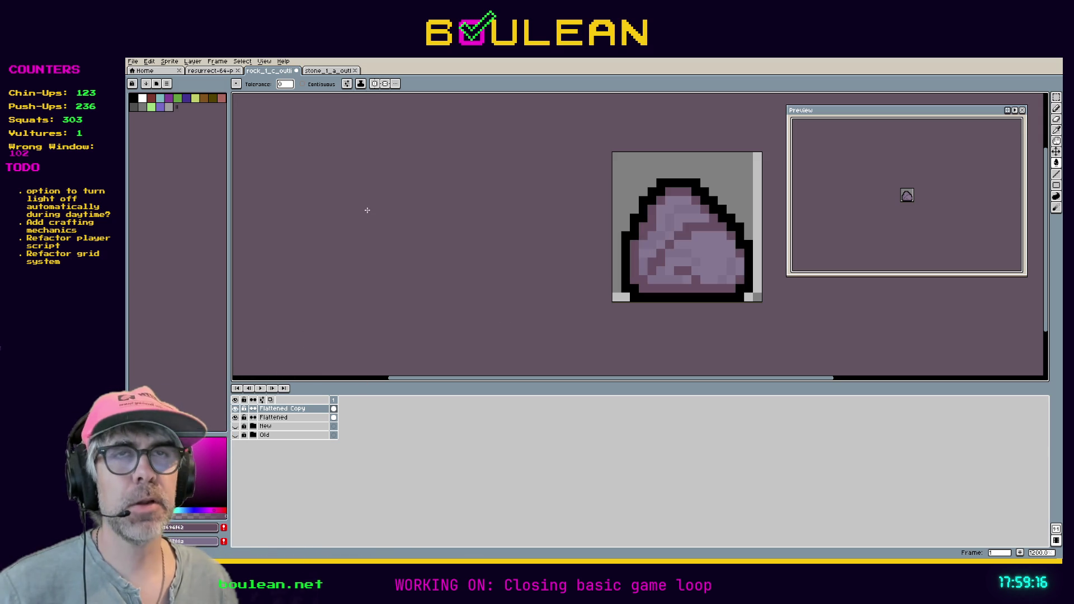
key(ctrl+z)
key(ctrl+z)
key(ctrl+z)
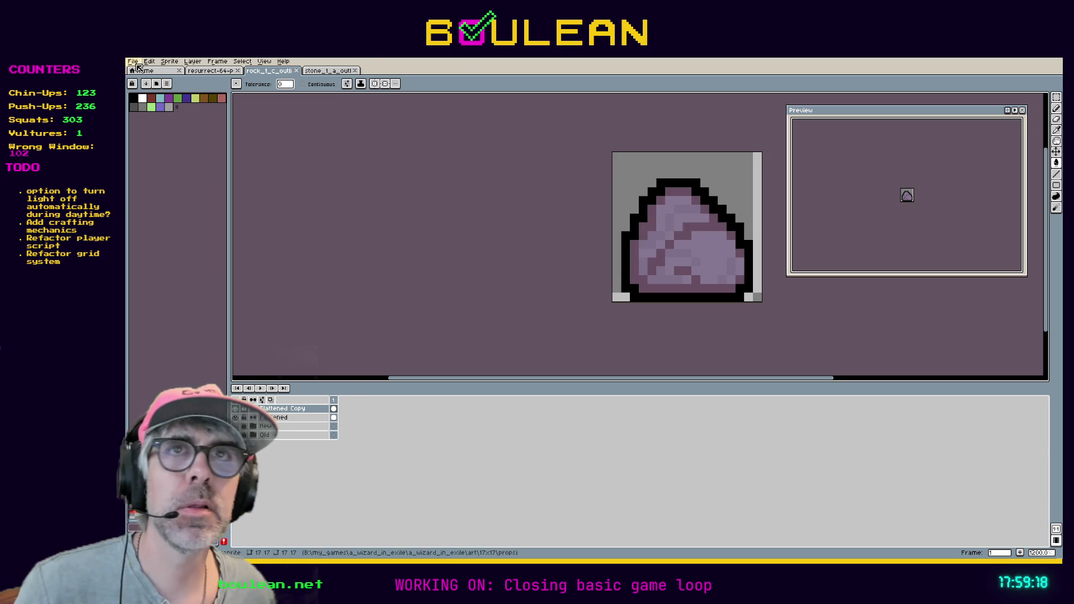
Export the rock sprite at 200% as a PNG into godot_project/art/17x17/props, accepting the PNG warning
click(134, 63)
mouse_move(191, 135)
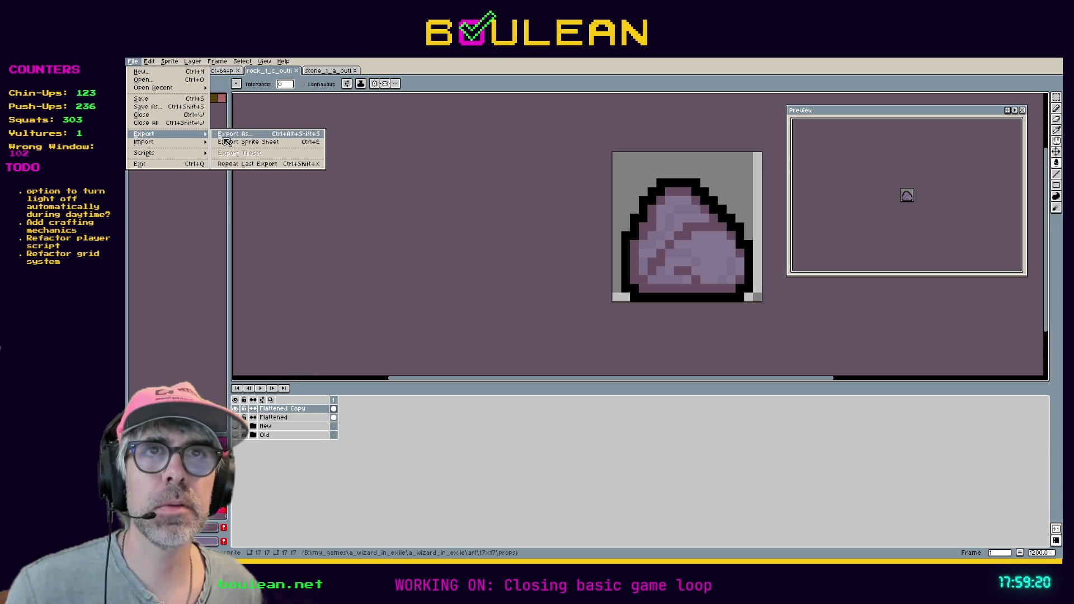
click(225, 137)
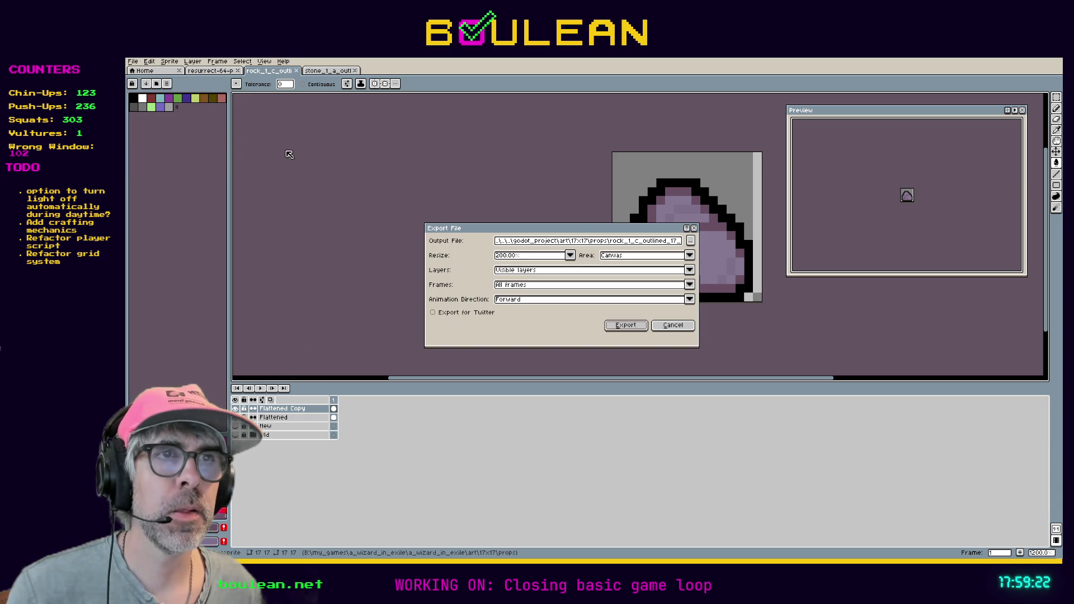
click(691, 241)
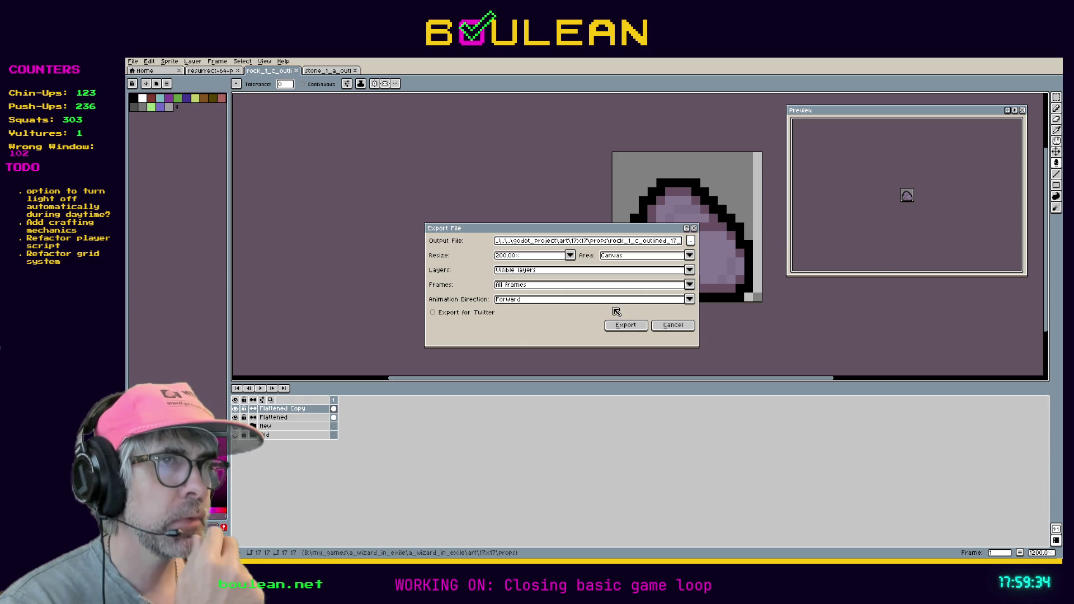
click(624, 327)
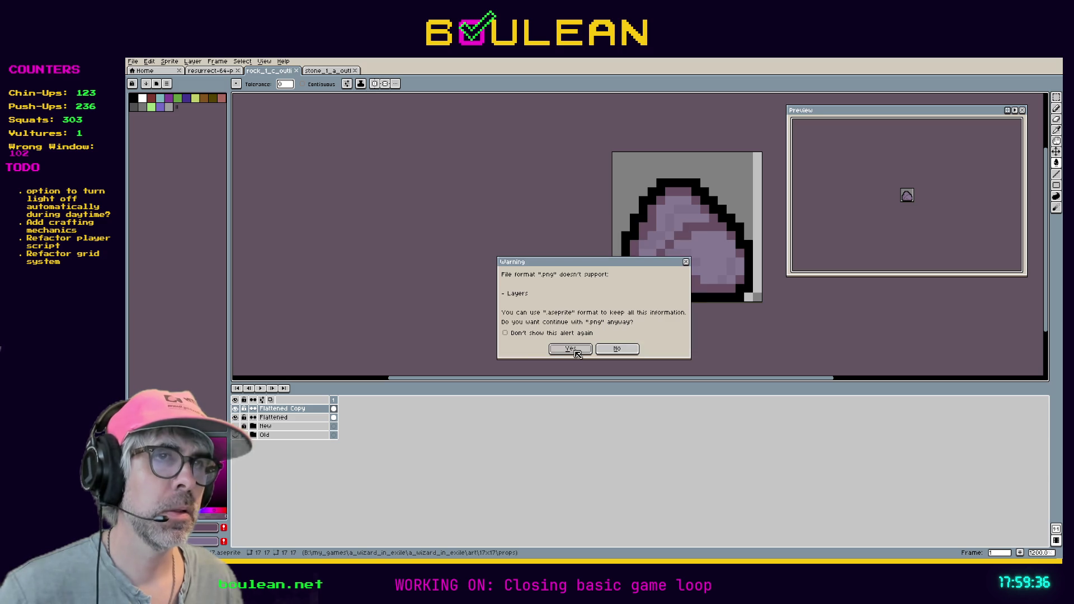
click(582, 353)
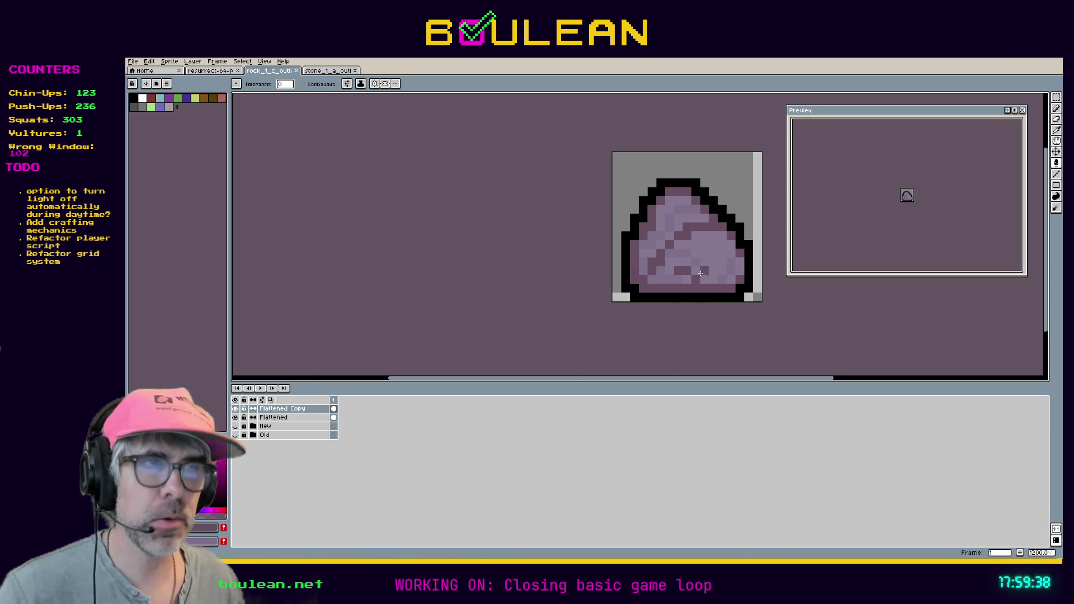
key(alt+Tab)
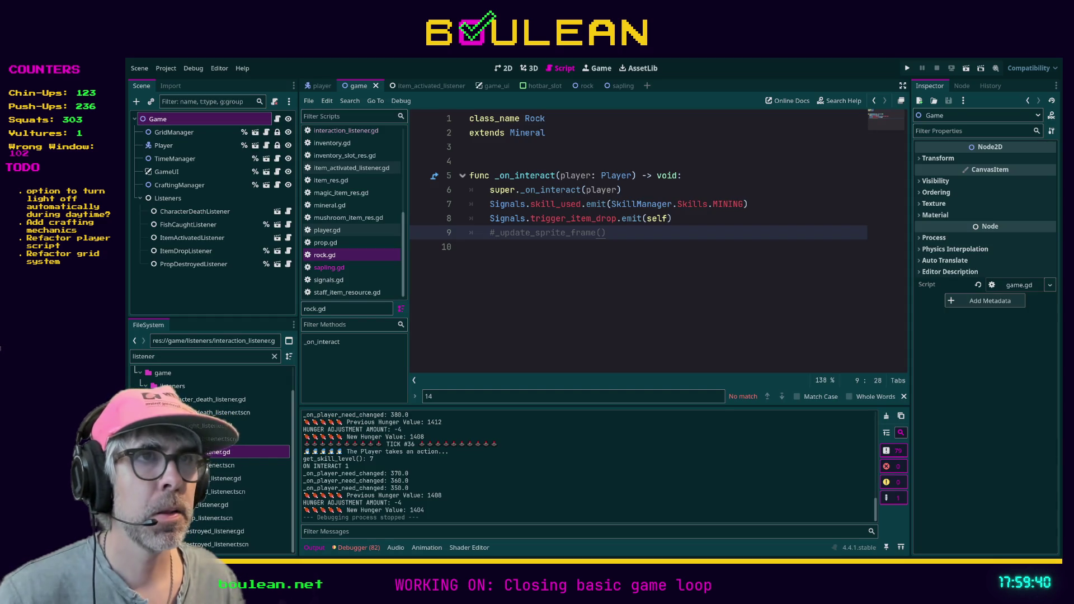
Test-run the game to see the purple rocks on the map, stop it, and open the rock scene
click(638, 277)
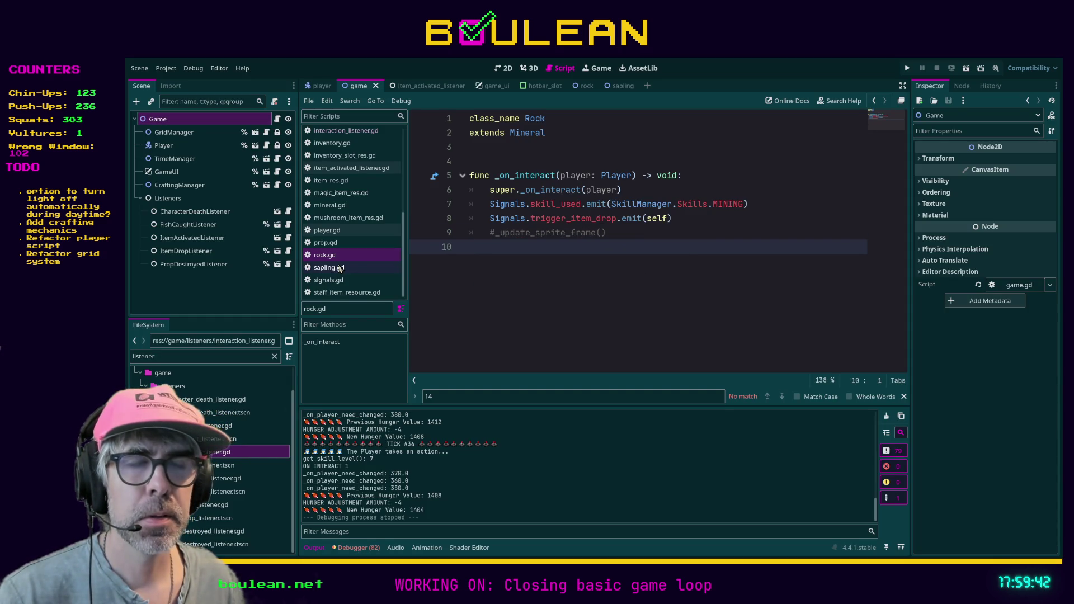
key(F5)
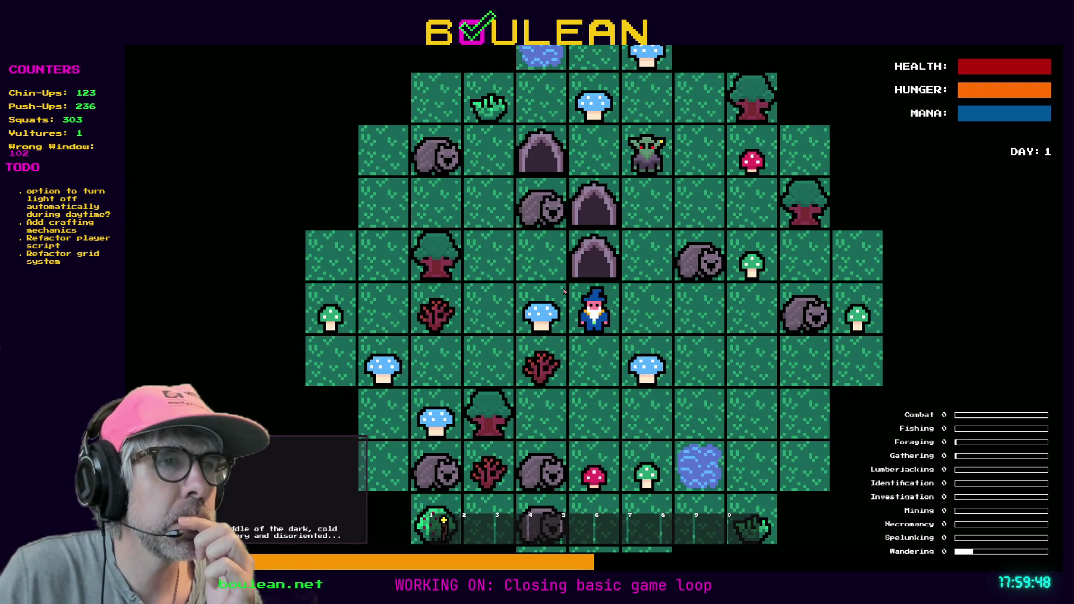
key(Right)
key(Right)
key(Down)
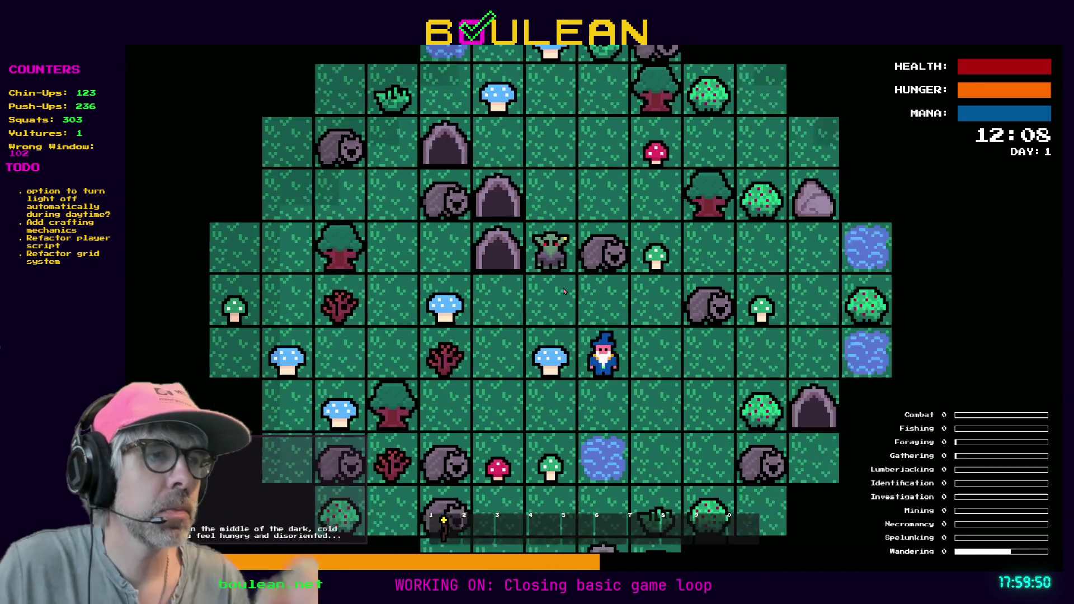
key(Right)
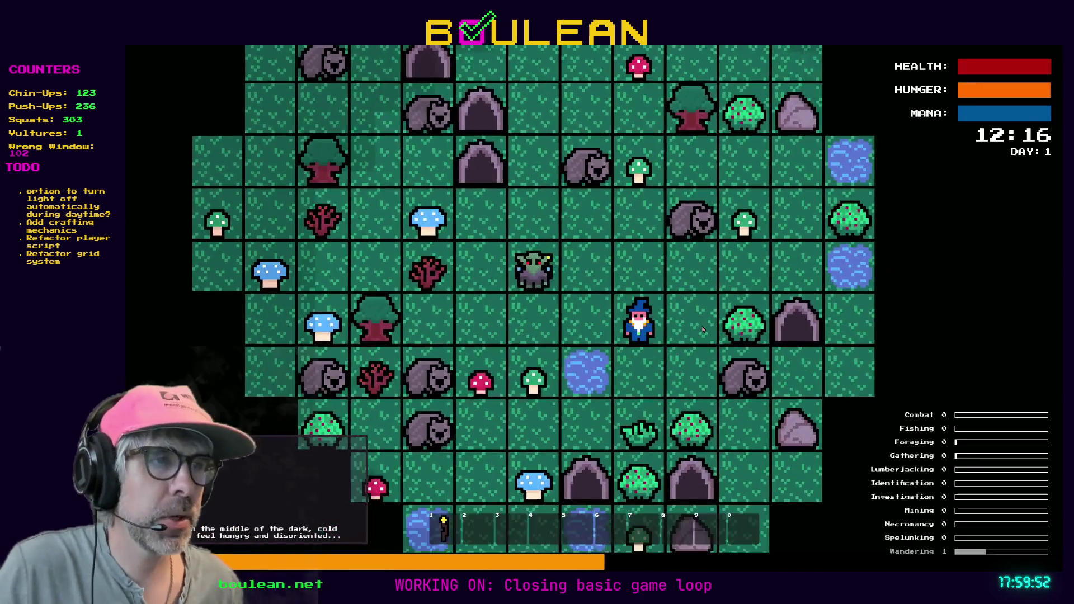
key(Down)
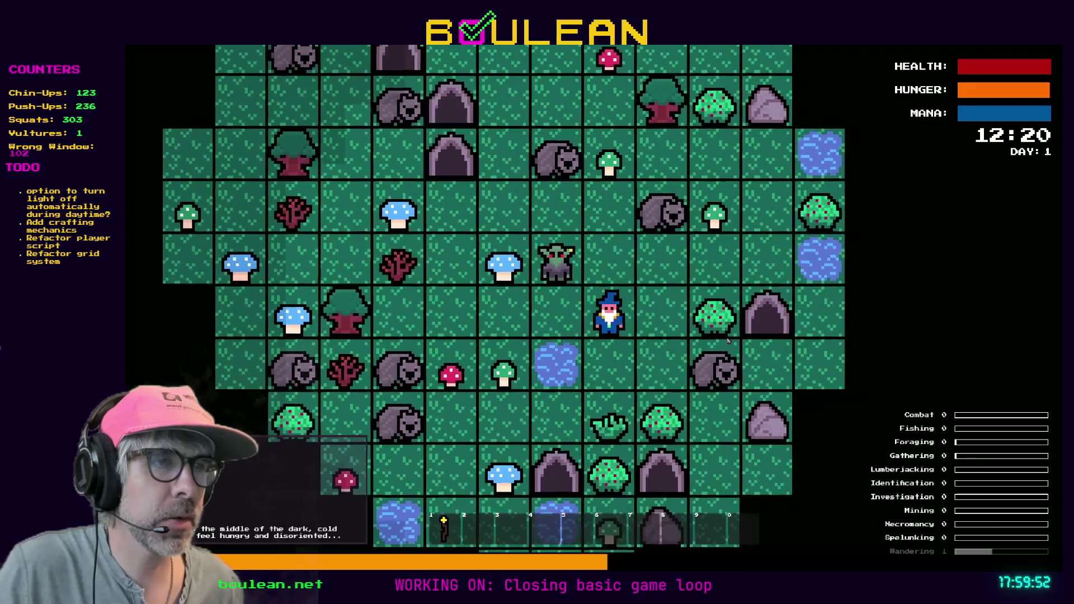
key(Down)
key(Right)
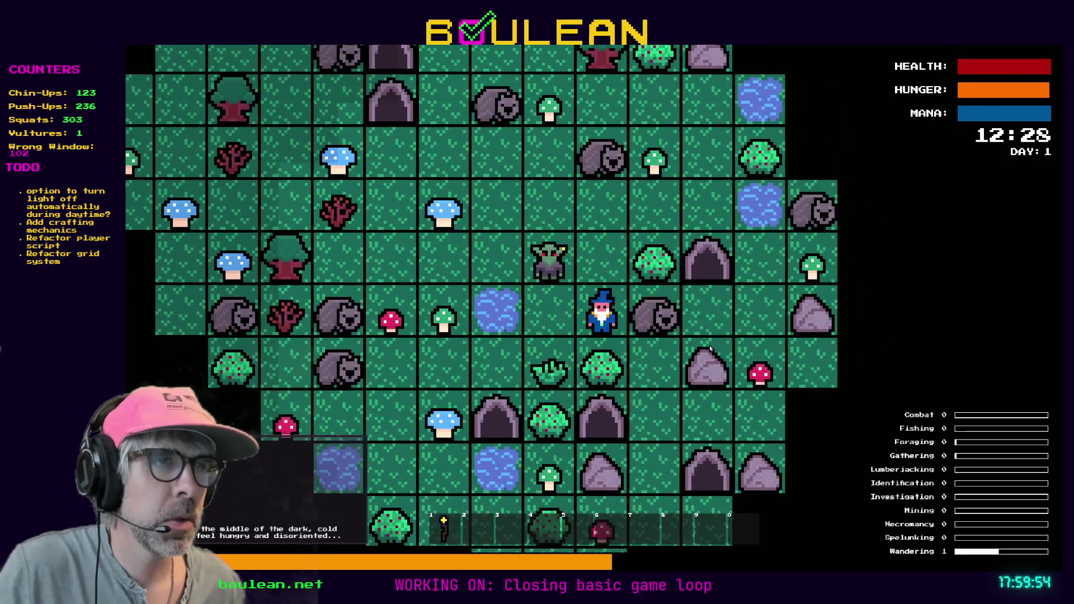
key(F8)
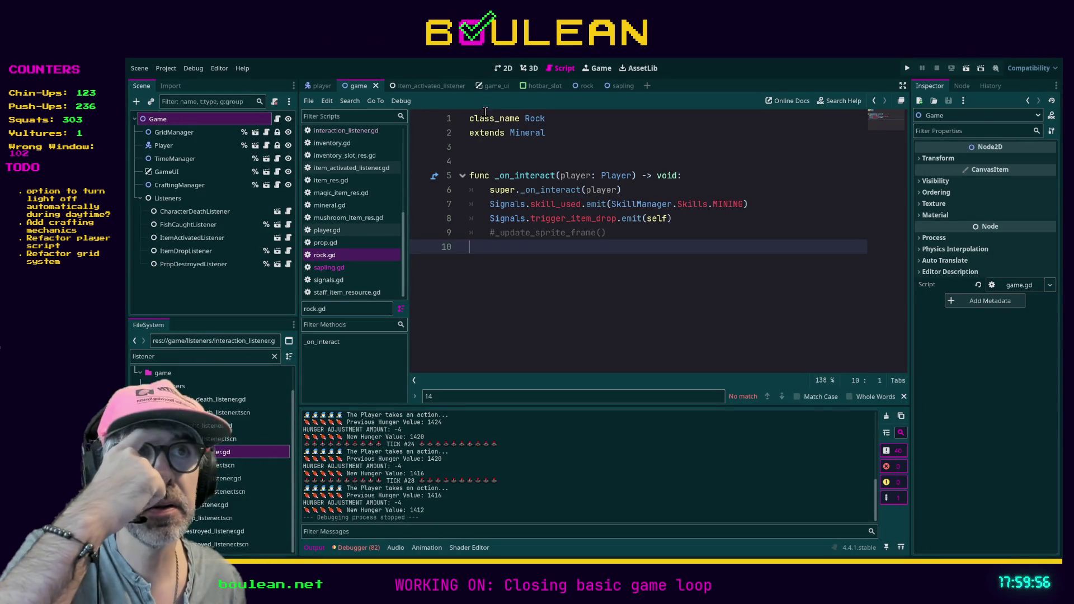
click(577, 85)
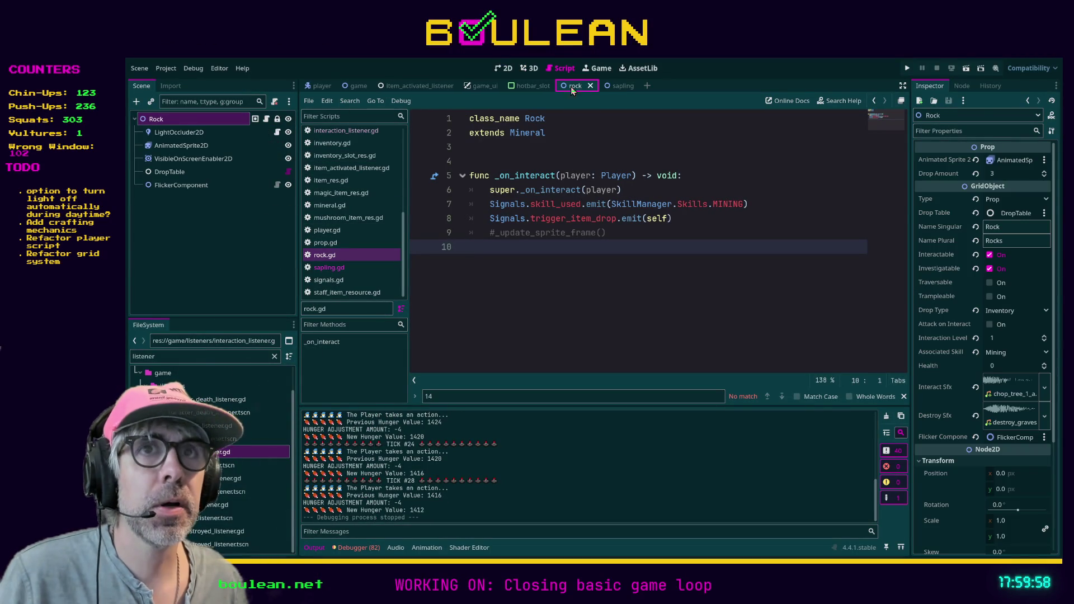
Select the Rock's AnimatedSprite2D and filter the FileSystem dock for 'rock'
click(187, 134)
click(168, 119)
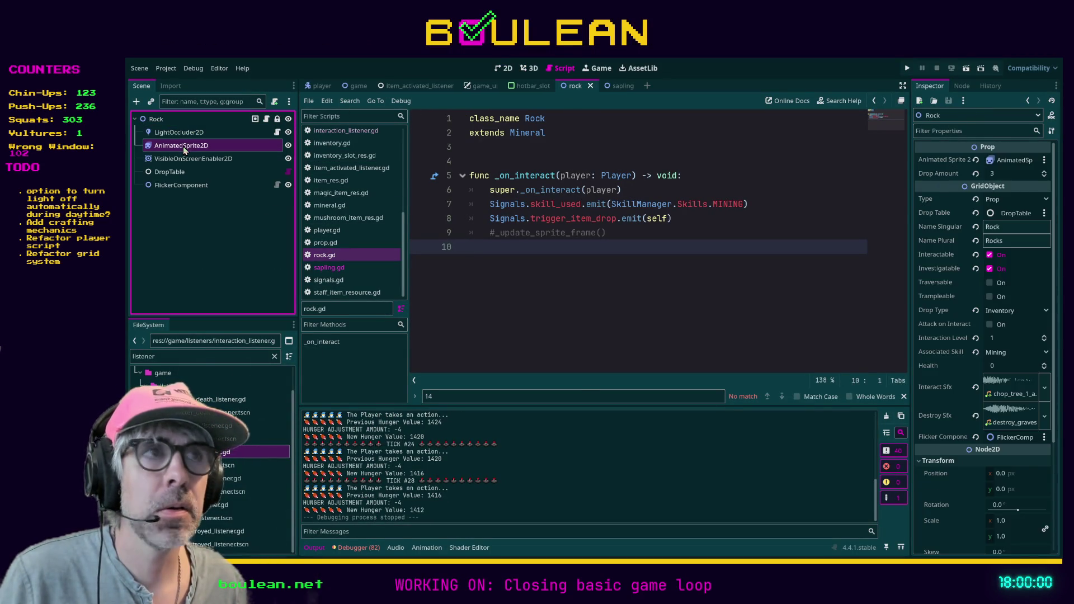
click(184, 146)
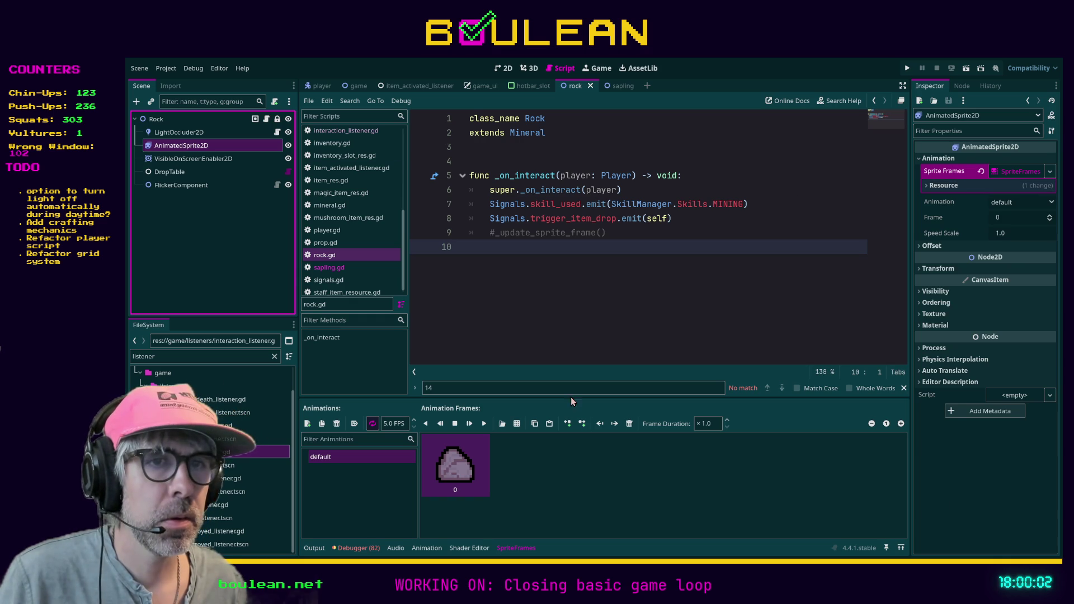
click(239, 360)
key(ctrl+a)
text(rock)
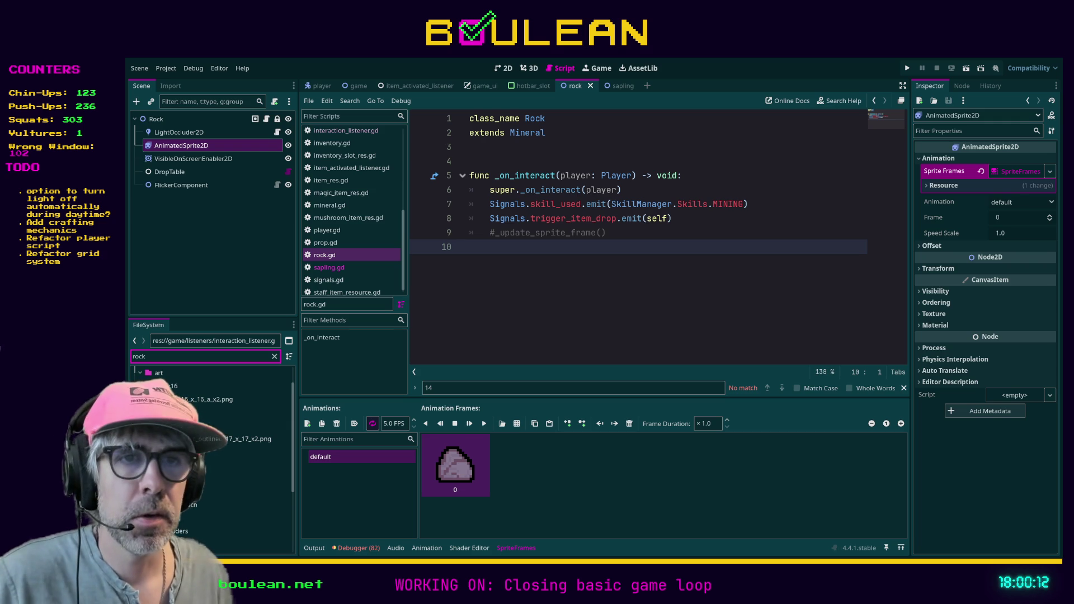
Make the purple rock PNG the only animation frame, removing the grey frames, then save and run
click(205, 403)
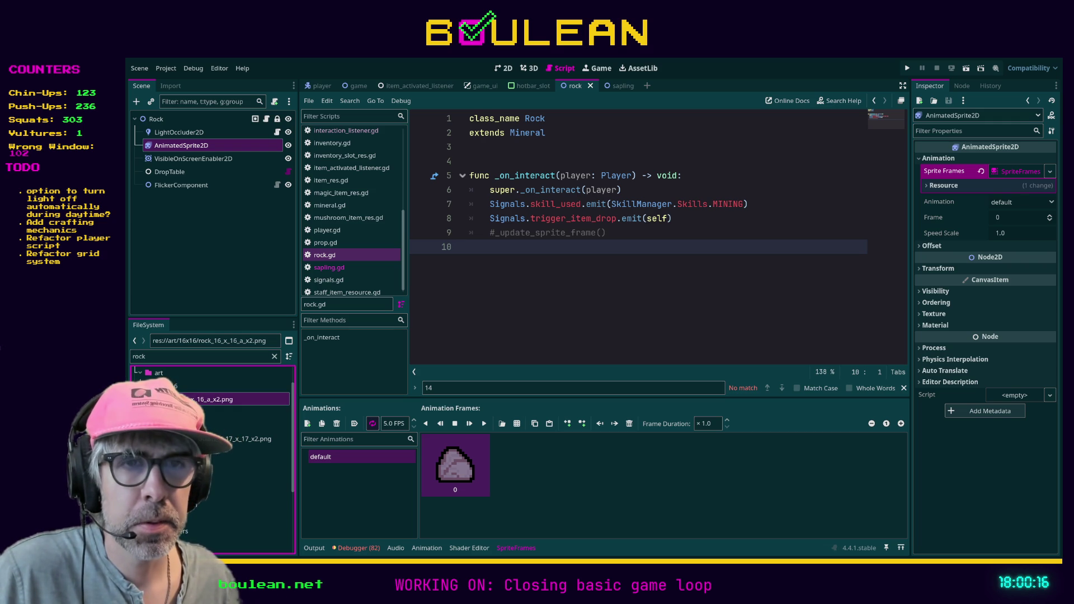
drag(204, 399, 453, 482)
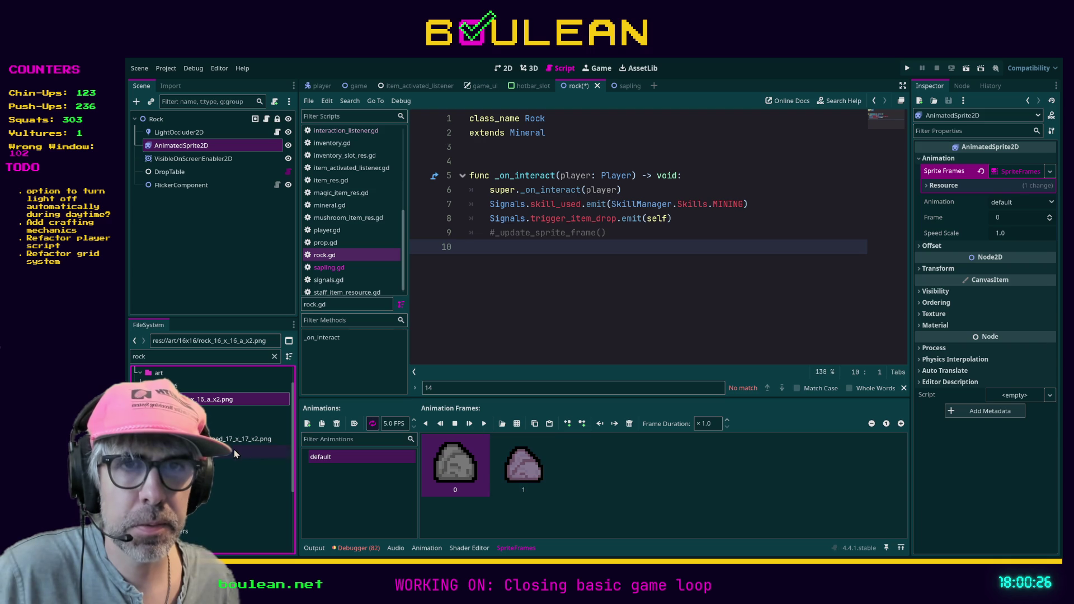
click(246, 438)
drag(246, 439, 442, 464)
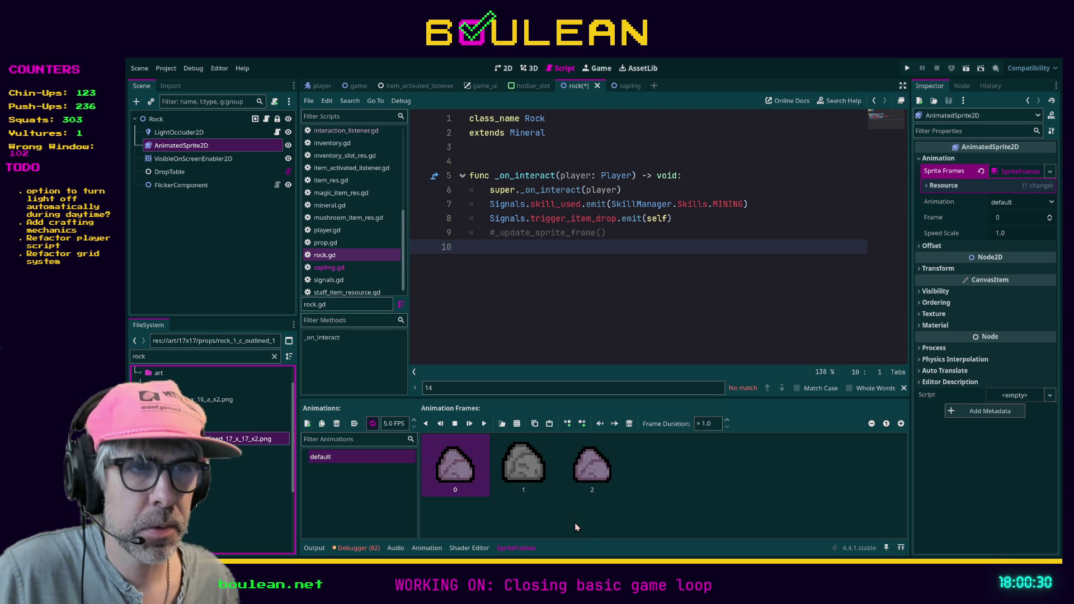
click(531, 492)
shift+click(582, 481)
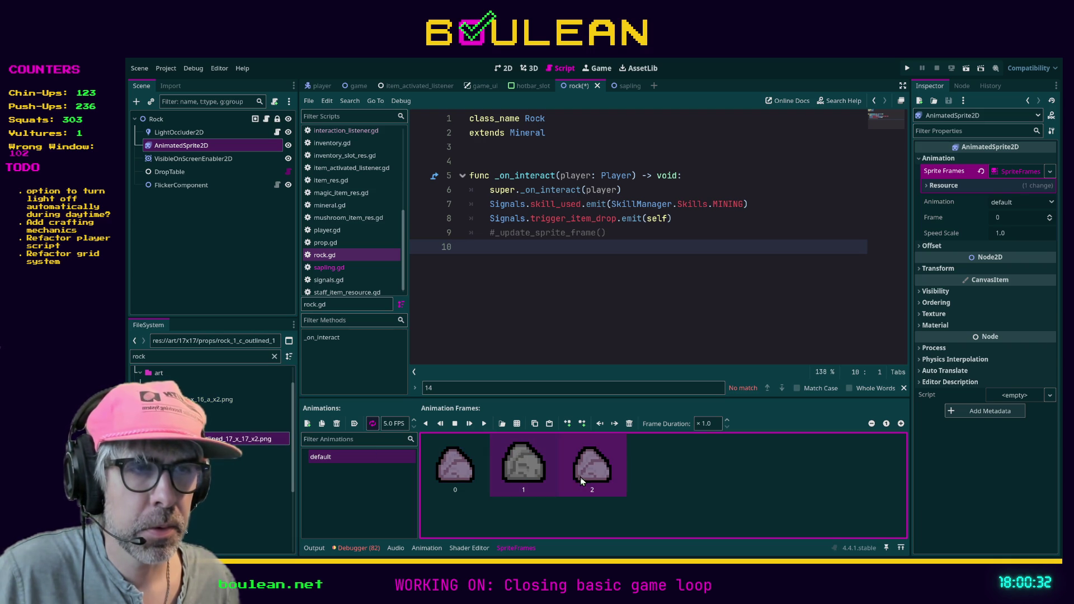
click(629, 423)
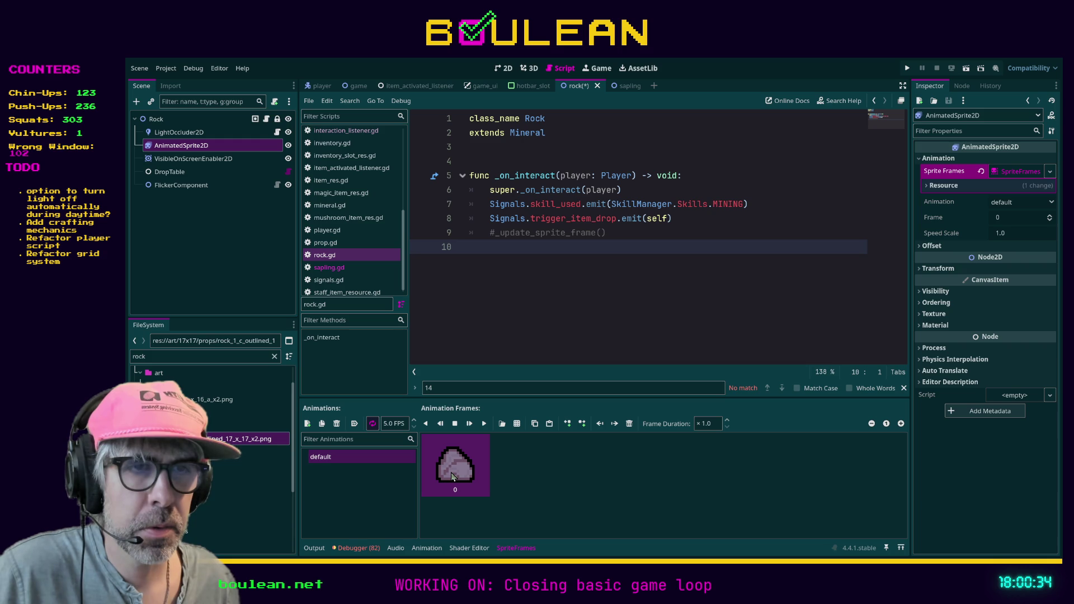
key(ctrl+s)
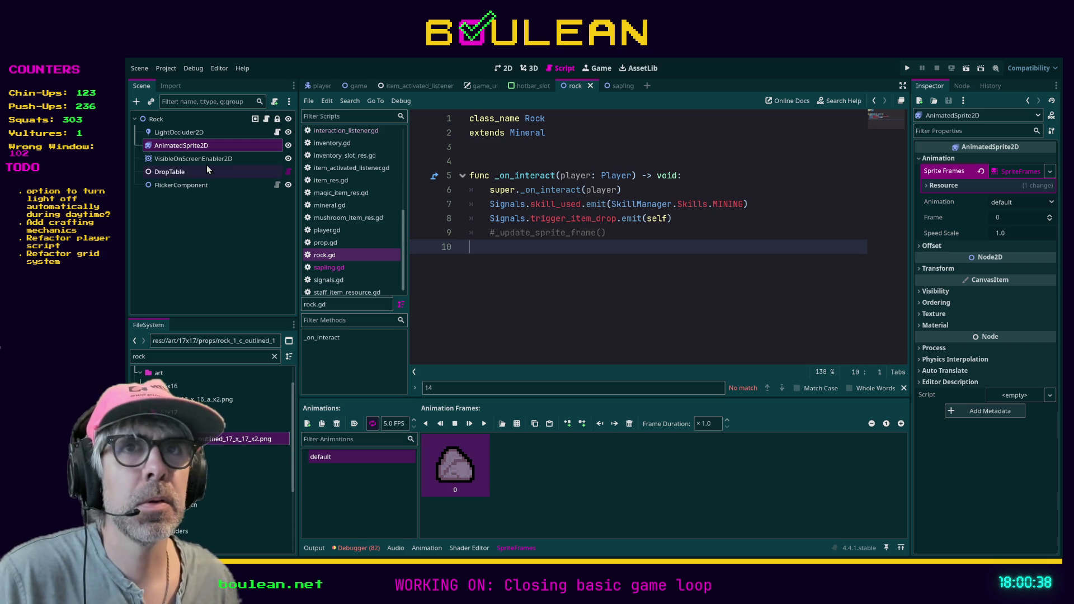
key(F5)
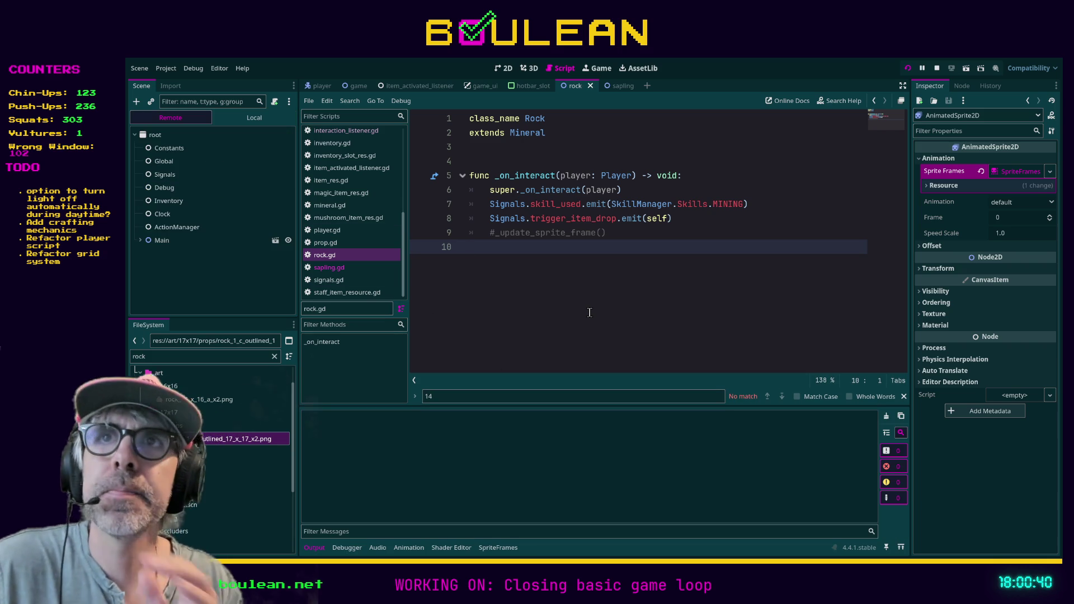